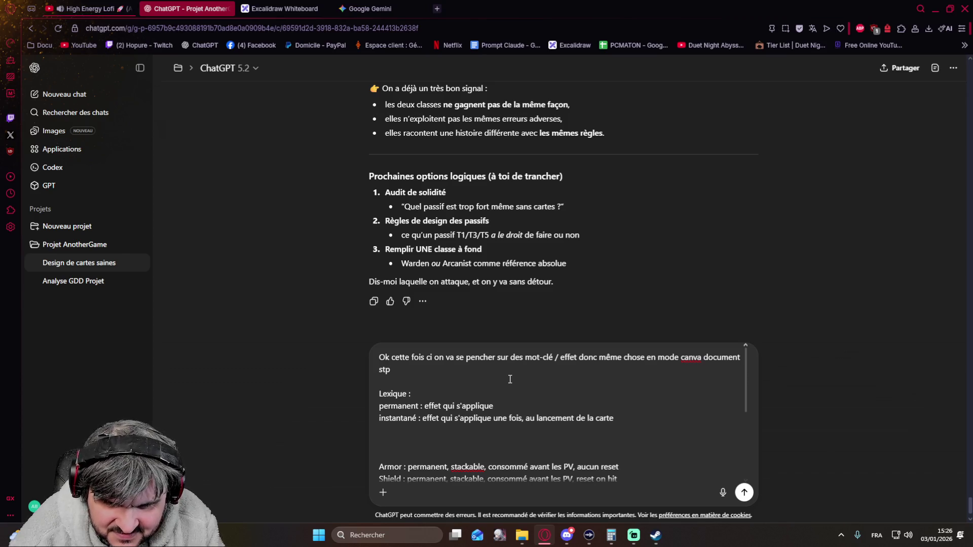
text( et reste)
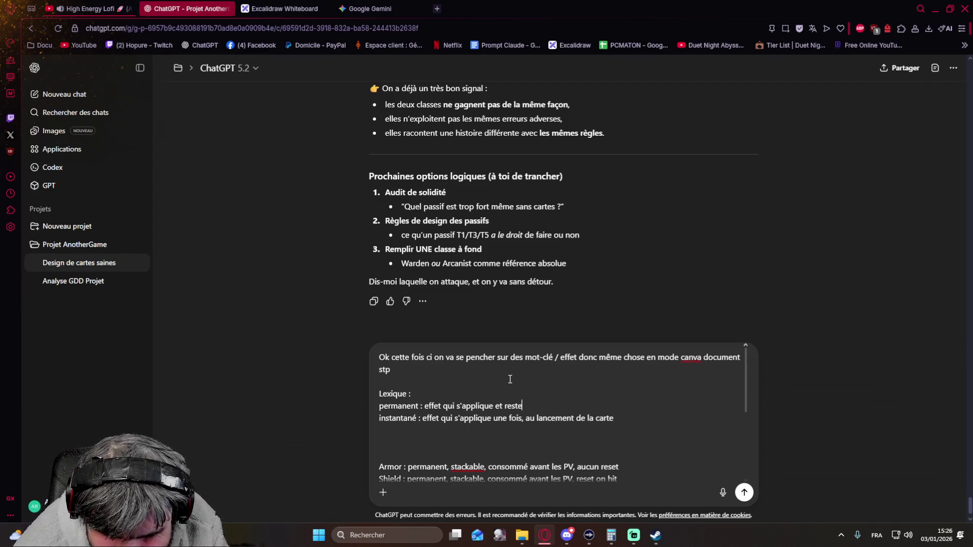
Step: Correct the permanent definition so it applies once at card launch and lasts until its reset condition
key(BackSpace)
key(BackSpace)
key(BackSpace)
key(BackSpace)
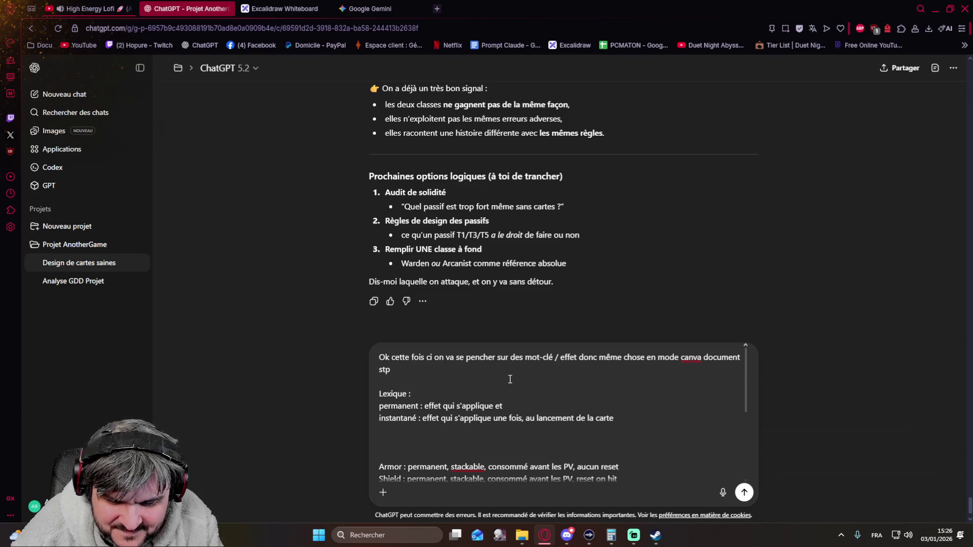
text(reste)
key(BackSpace)
key(BackSpace)
key(BackSpace)
text(une fois, au lancement de la carte et qui persite jusqu'à c)
key(BackSpace)
key(BackSpace)
key(BackSpace)
key(BackSpace)
key(BackSpace)
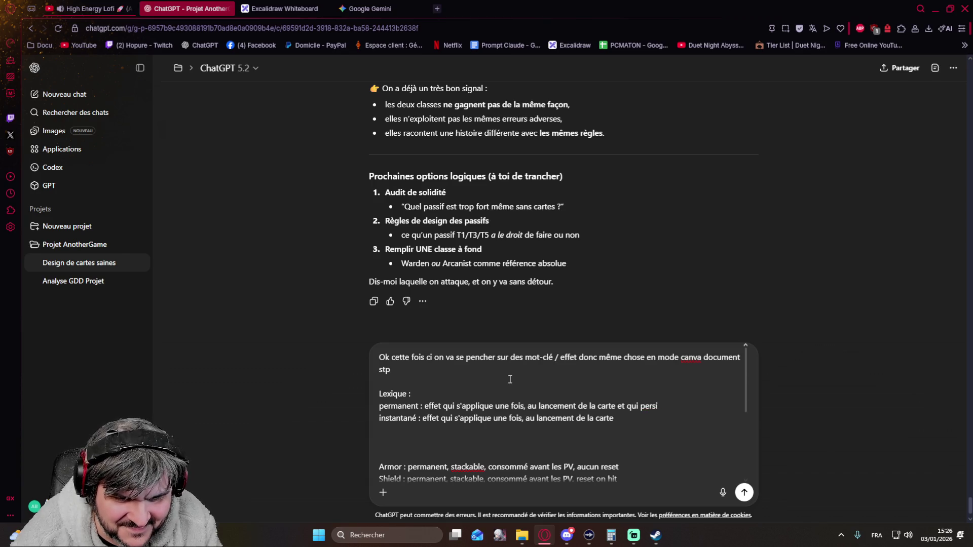
text(ste jusqu'à sa condti)
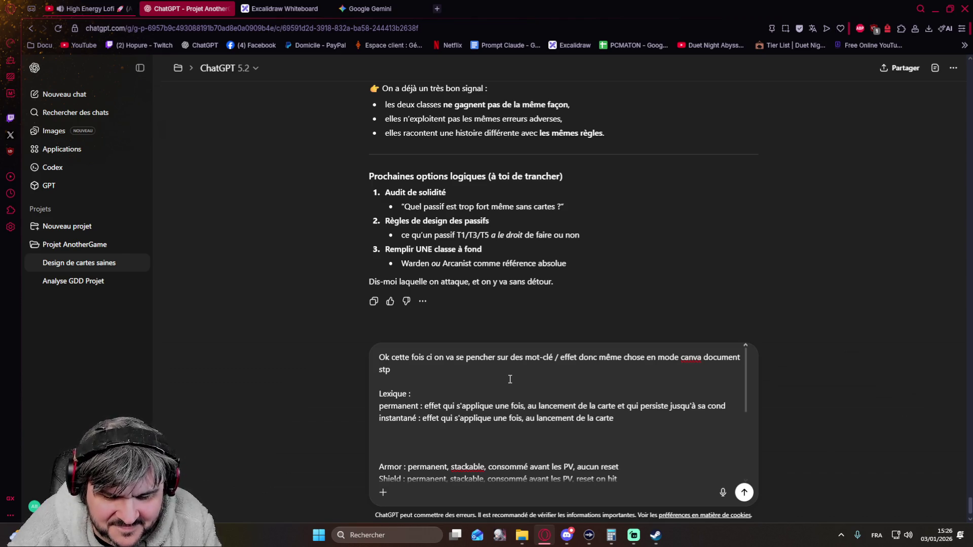
text(ion)
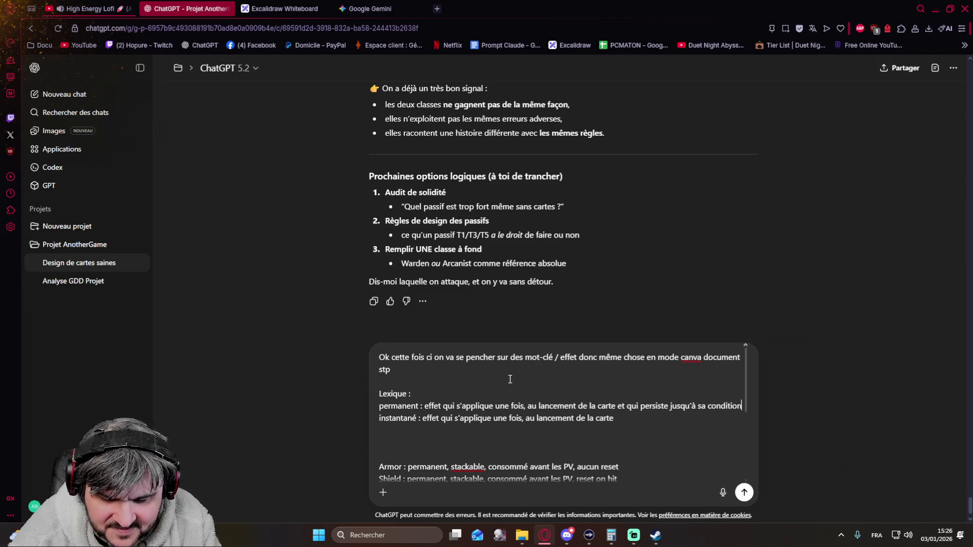
text( de reset)
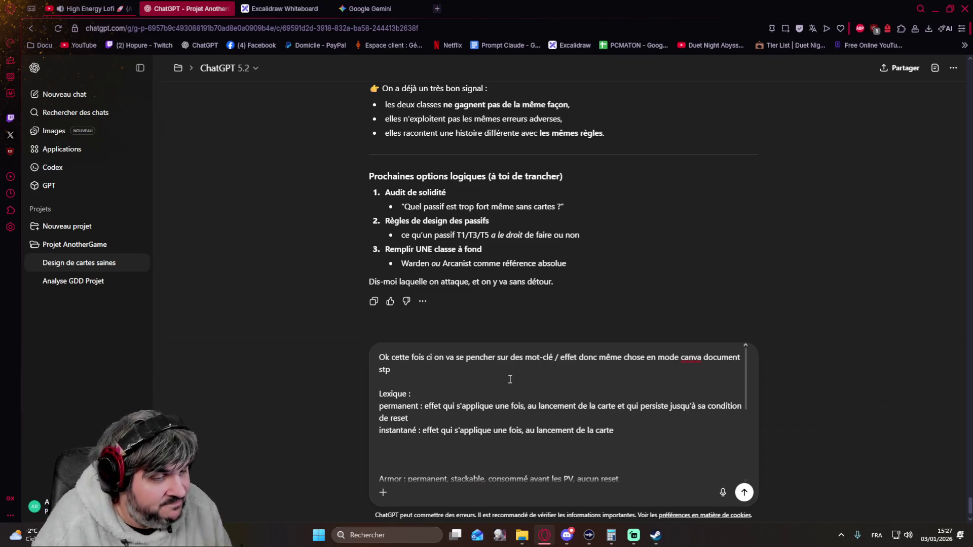
scroll(553, 403, down, 3)
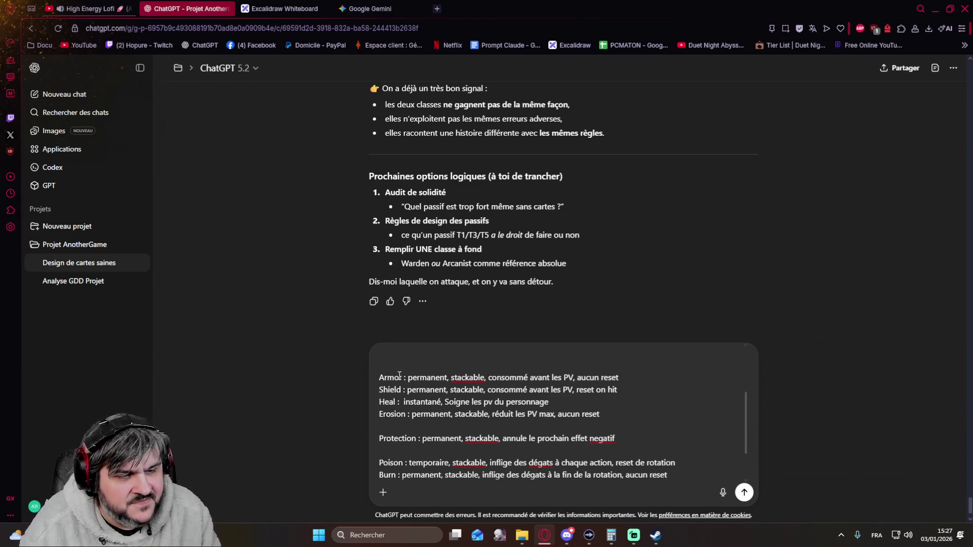
scroll(470, 390, up, 3)
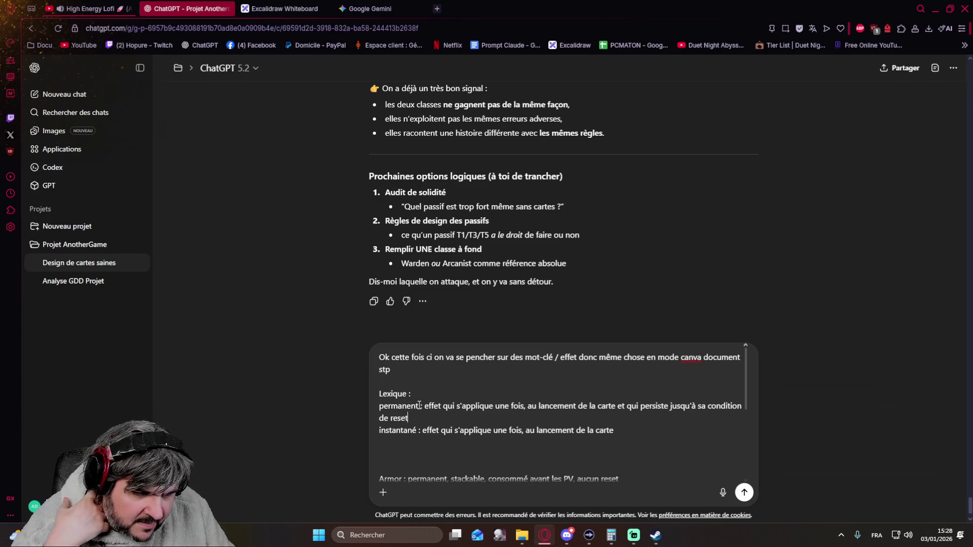
scroll(427, 415, down, 3)
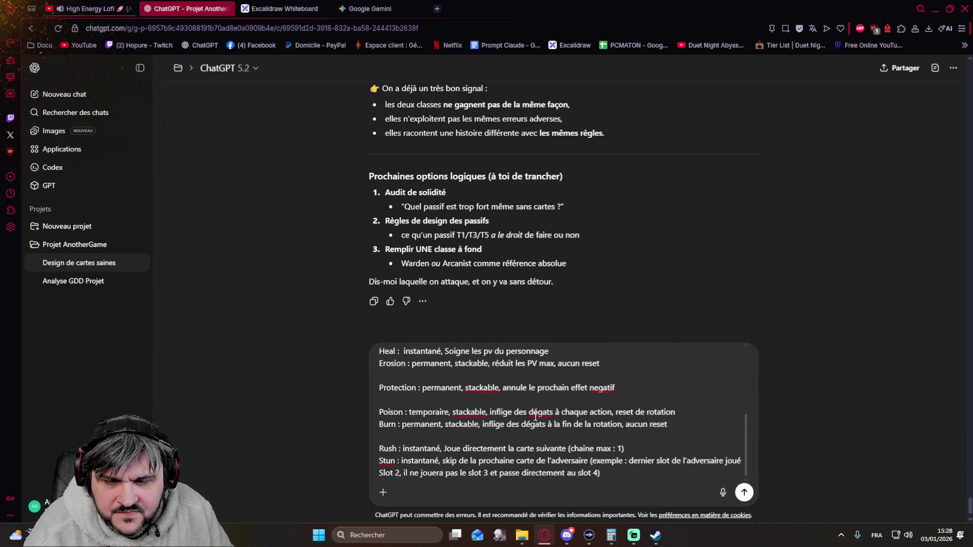
scroll(505, 428, up, 1)
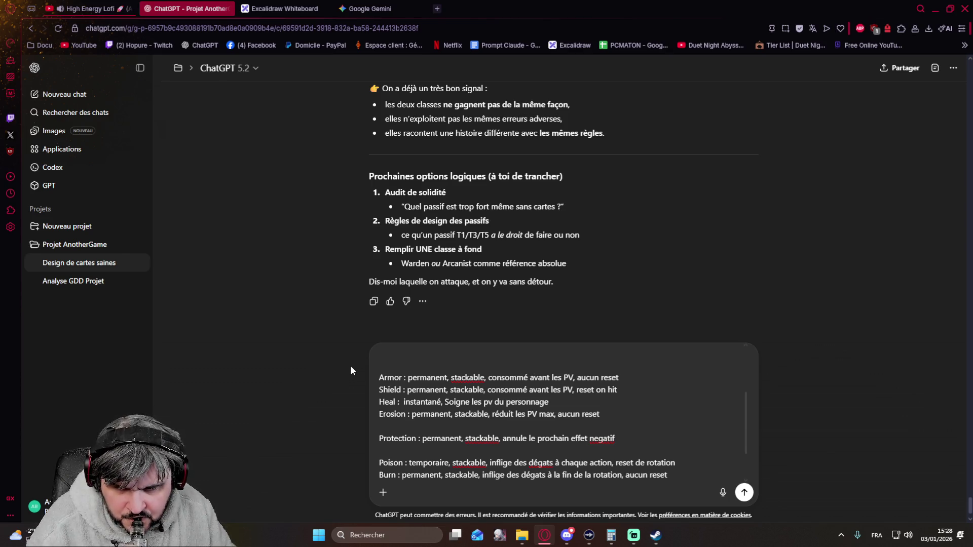
scroll(350, 366, up, 1)
scroll(357, 369, down, 1)
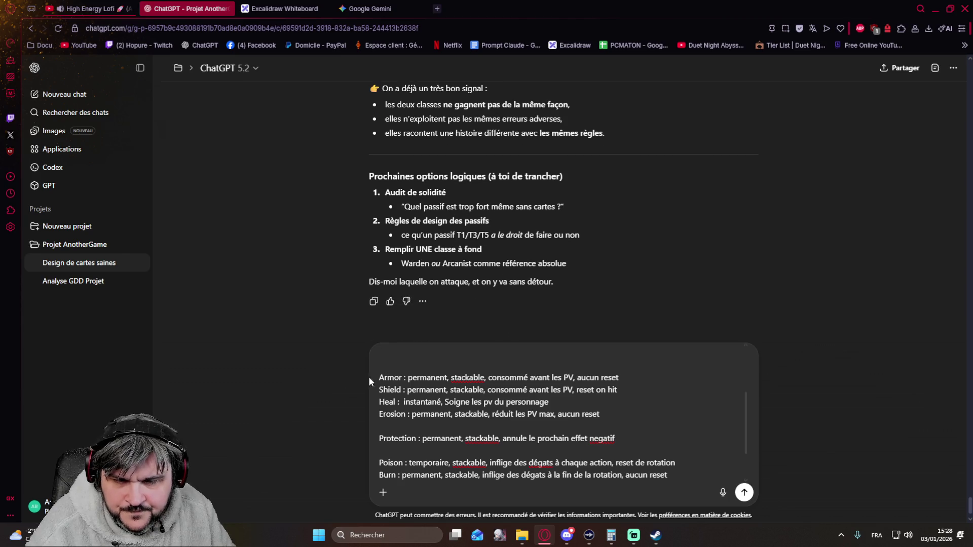
scroll(622, 413, down, 1)
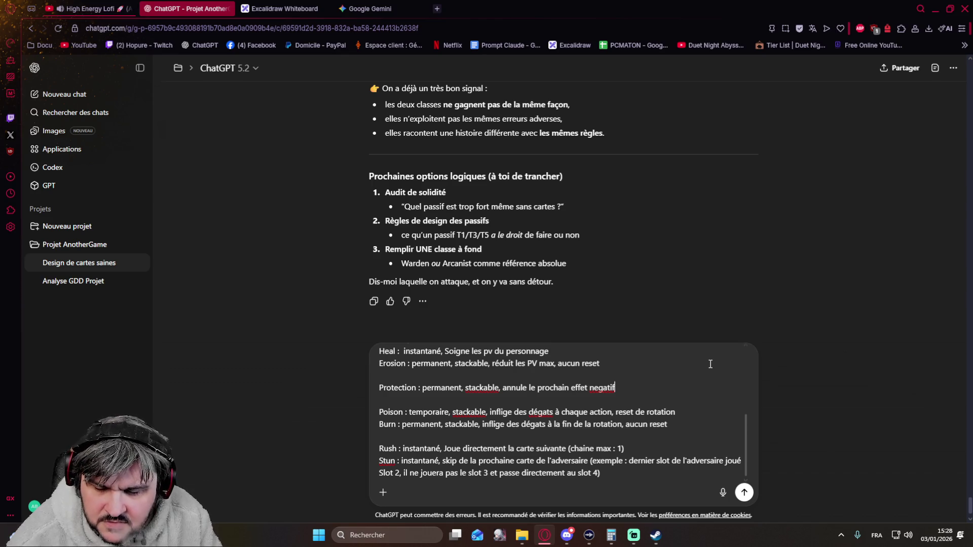
key(Return)
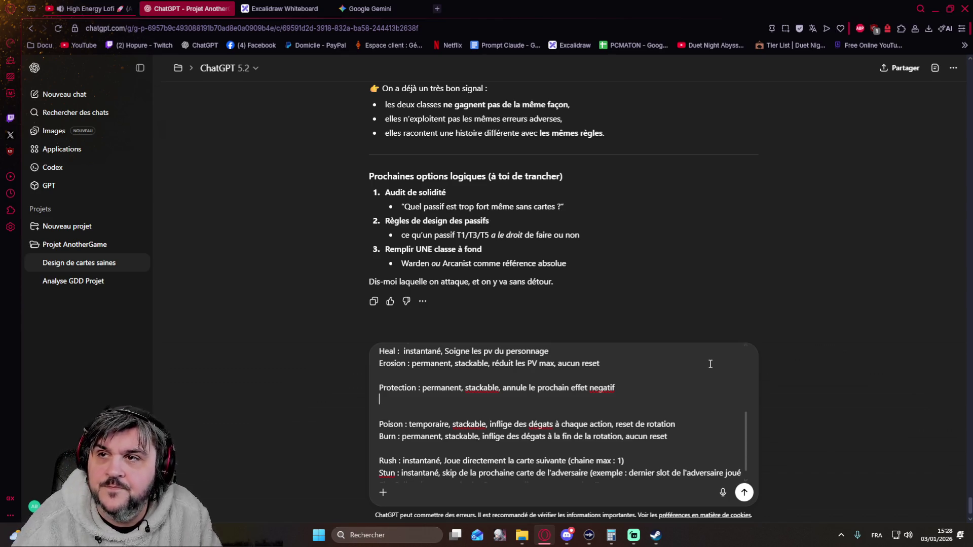
text(Cleanse : )
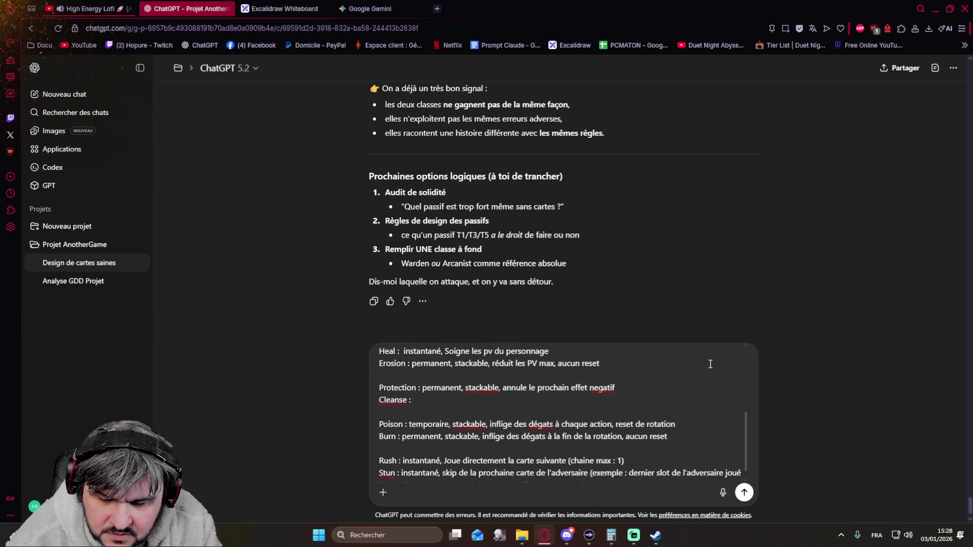
text(insta)
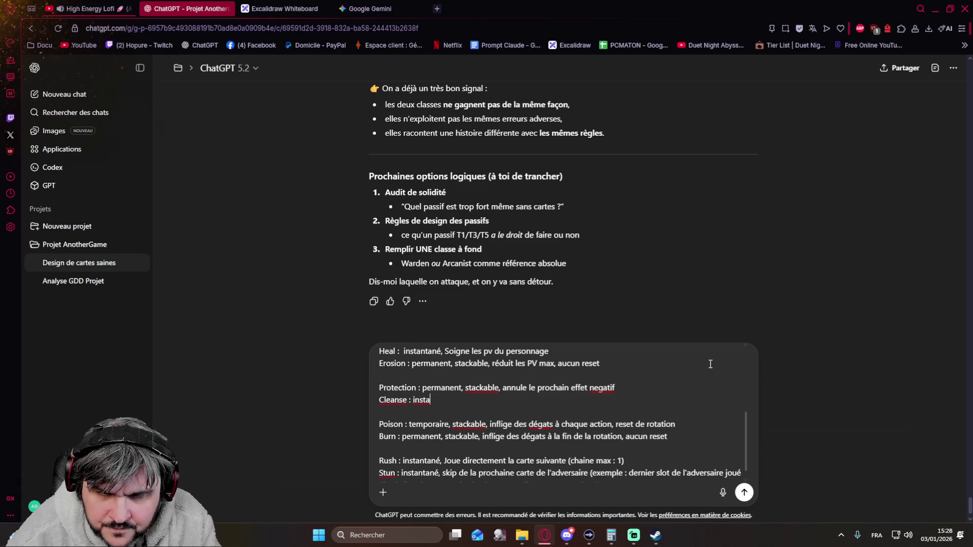
text(né)
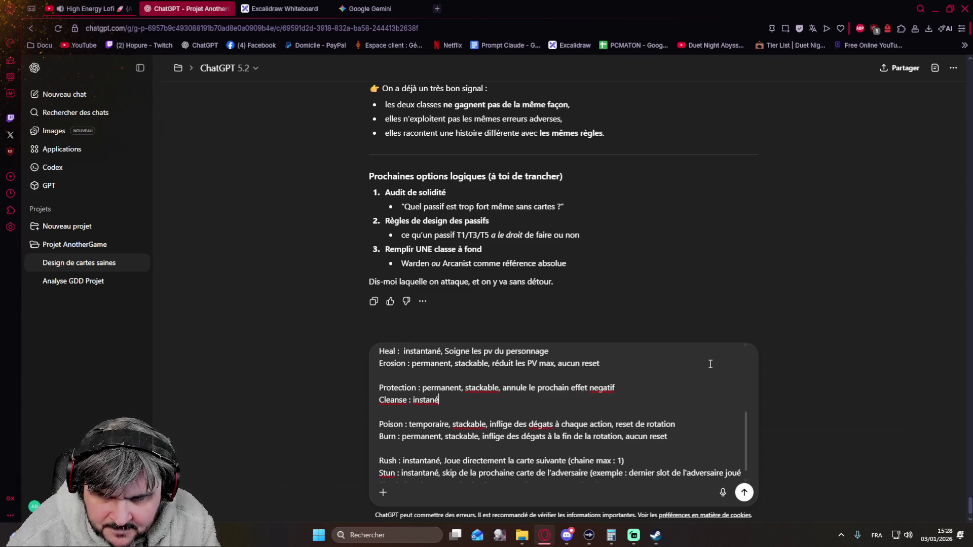
Step: Add the Cleanse entry as 'instantané, Retire X effet négatif', fixing the spelling of instantané
key(BackSpace)
text(ta)
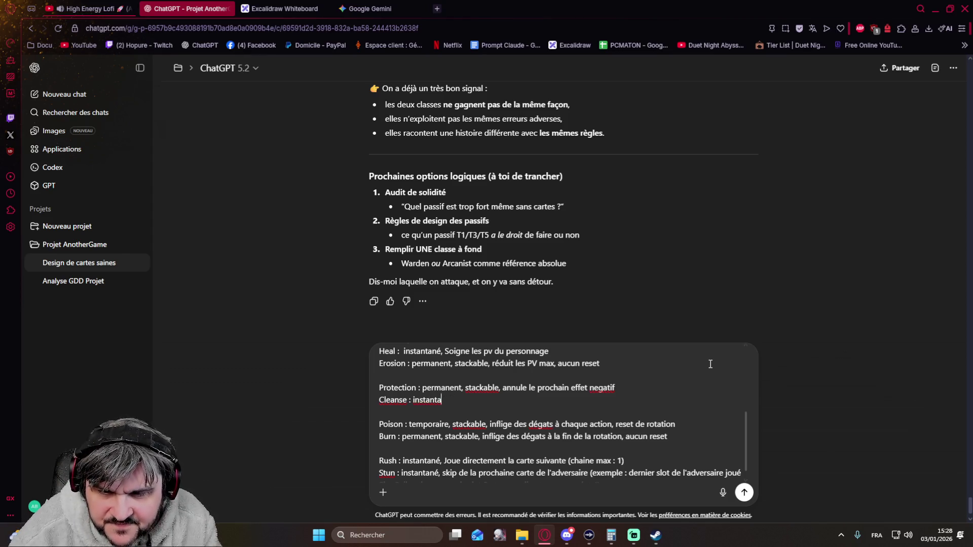
text(tnéné)
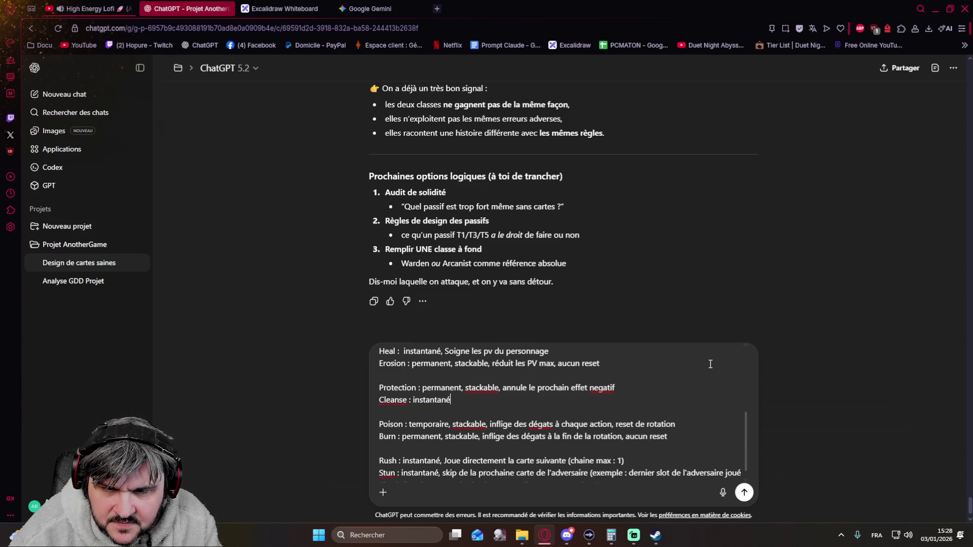
text(Redite)
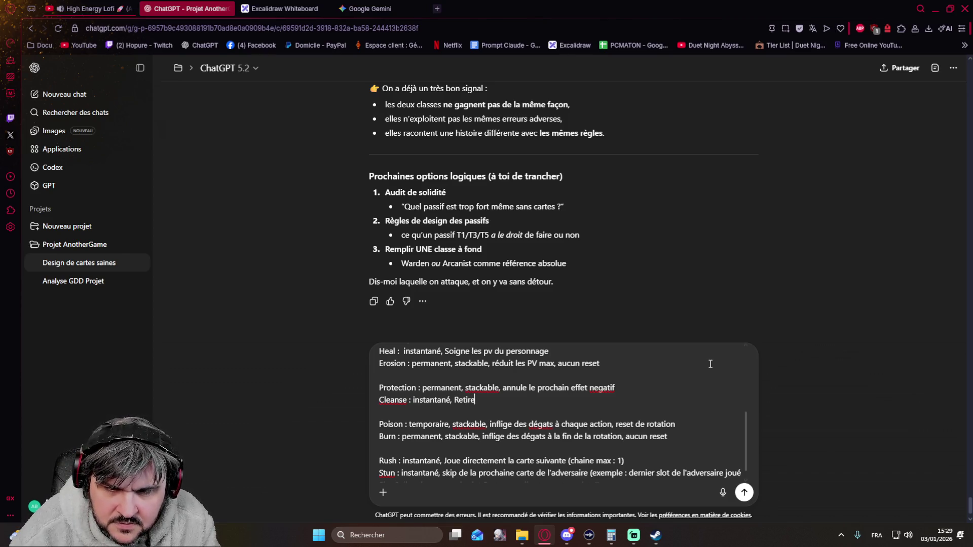
text(X)
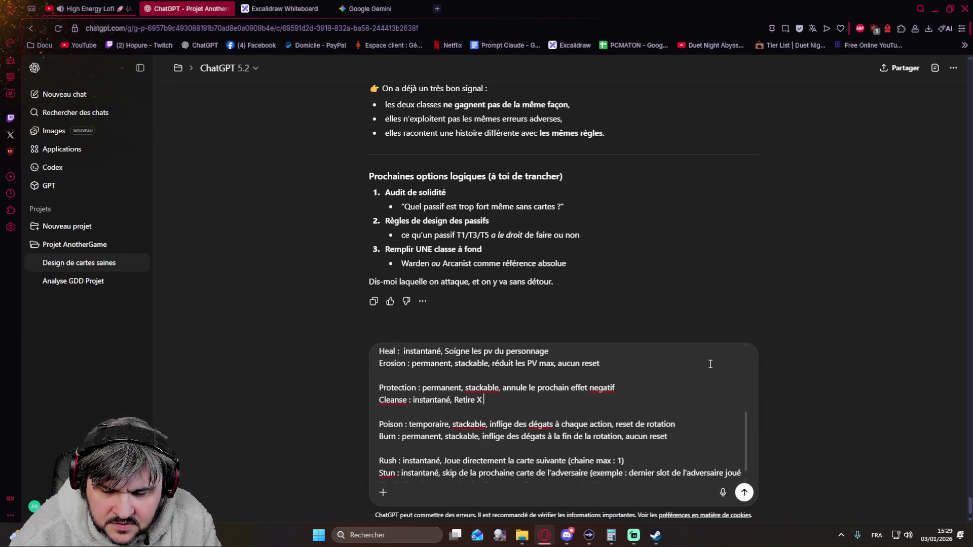
text( ef)
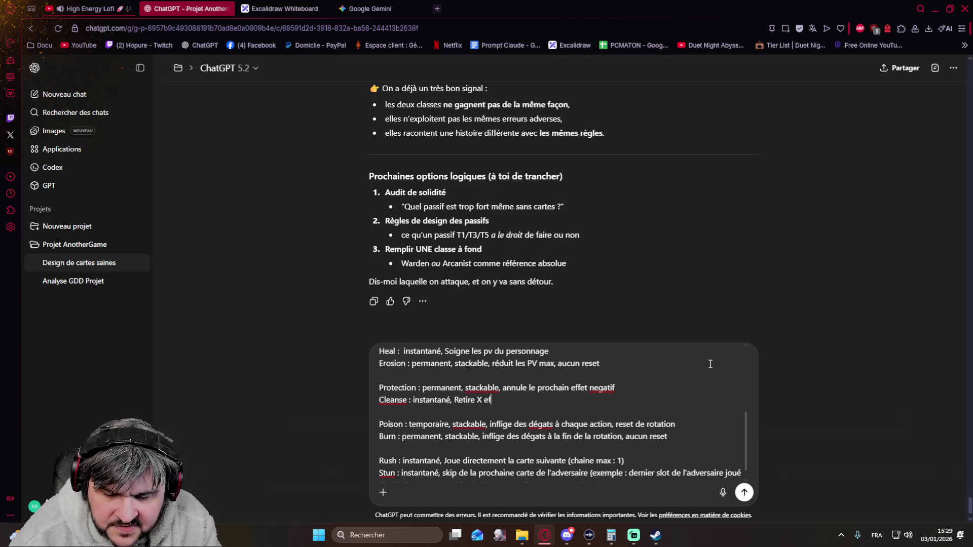
text(fet négatif)
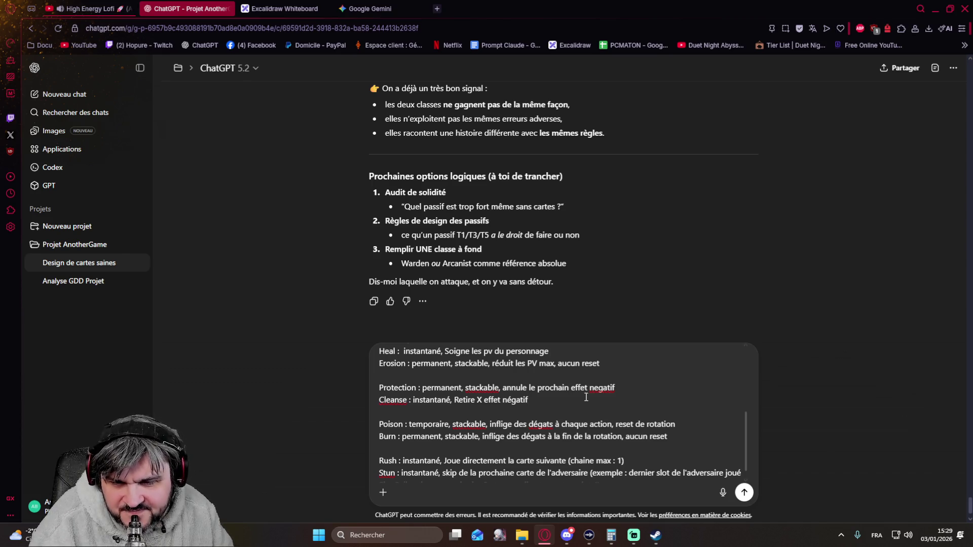
scroll(567, 401, up, 1)
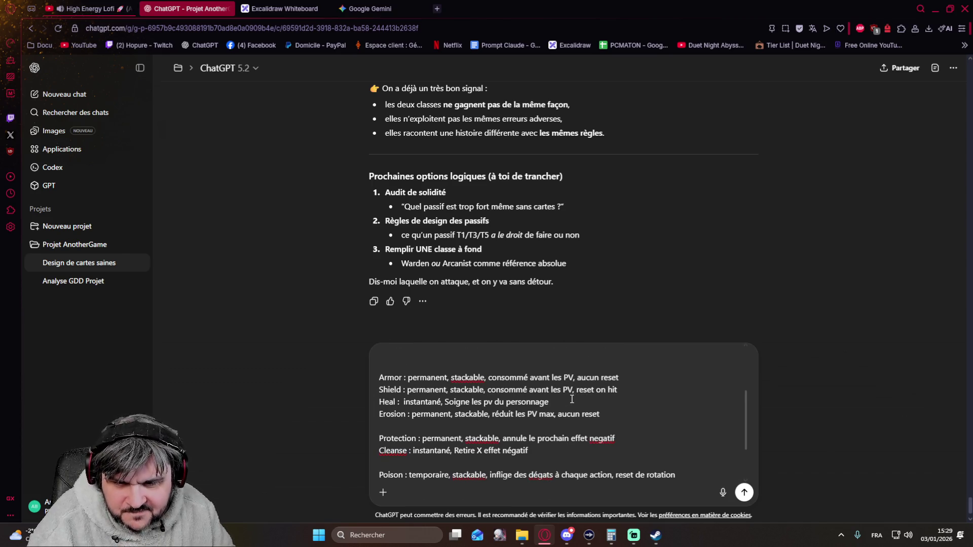
scroll(571, 402, up, 1)
scroll(590, 404, up, 1)
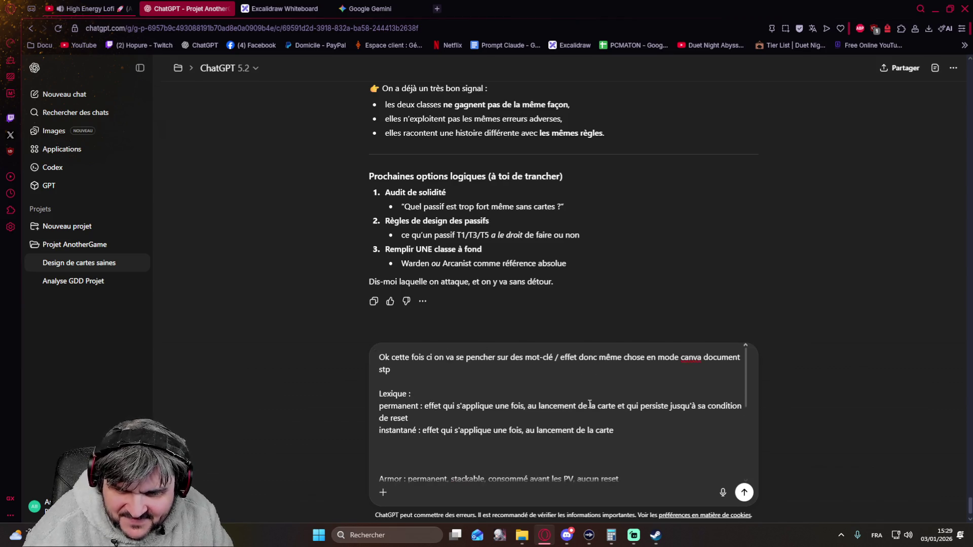
scroll(622, 410, up, 1)
scroll(622, 410, down, 1)
scroll(547, 411, down, 2)
scroll(547, 411, up, 1)
Step: Add the stackable, aucun reset and reset on hit definitions on new lines after instantané
click(631, 382)
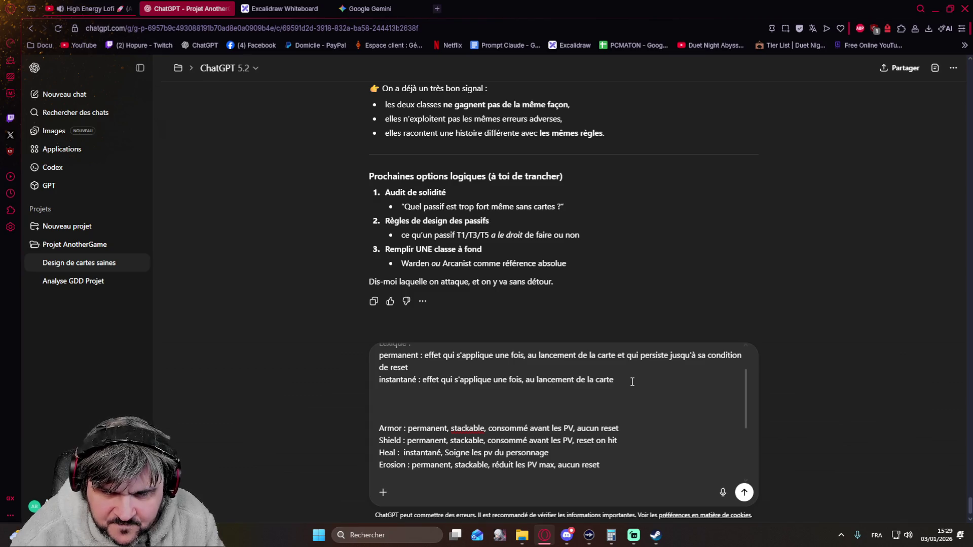
key(Return)
text(stac)
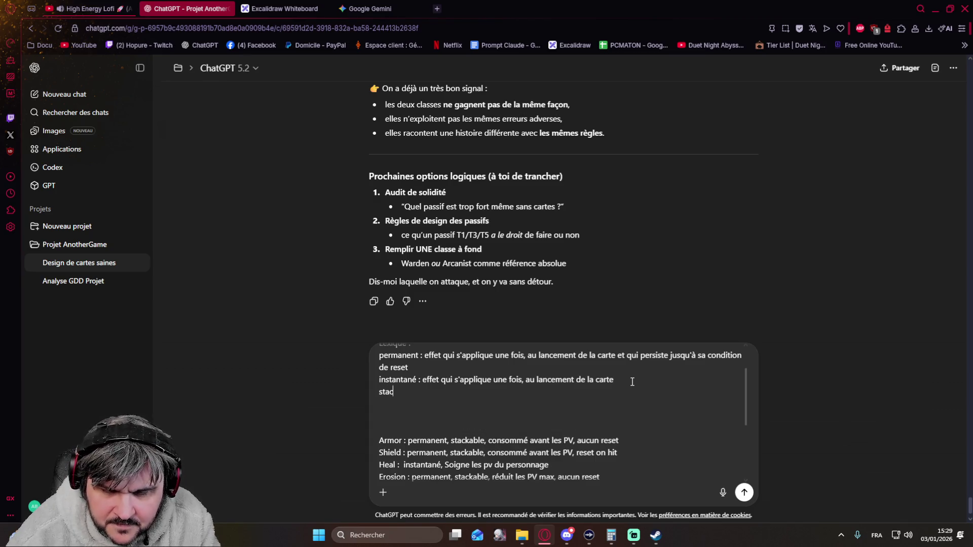
text(kable : )
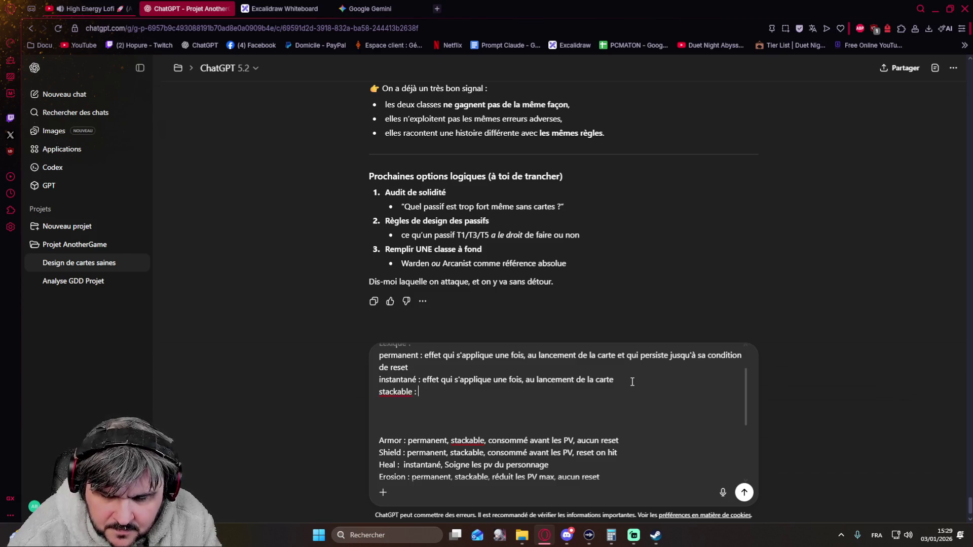
text(applique X fois l'effet, )
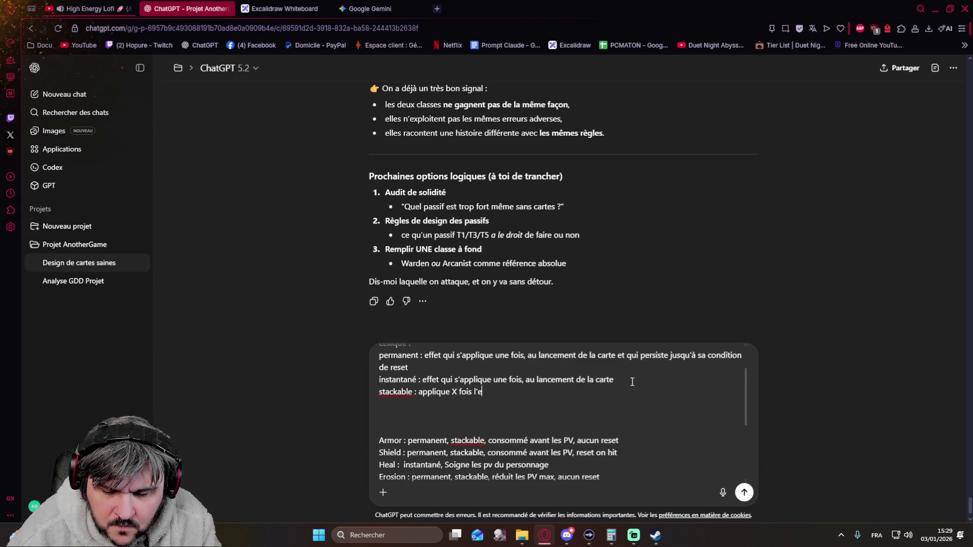
text(X )
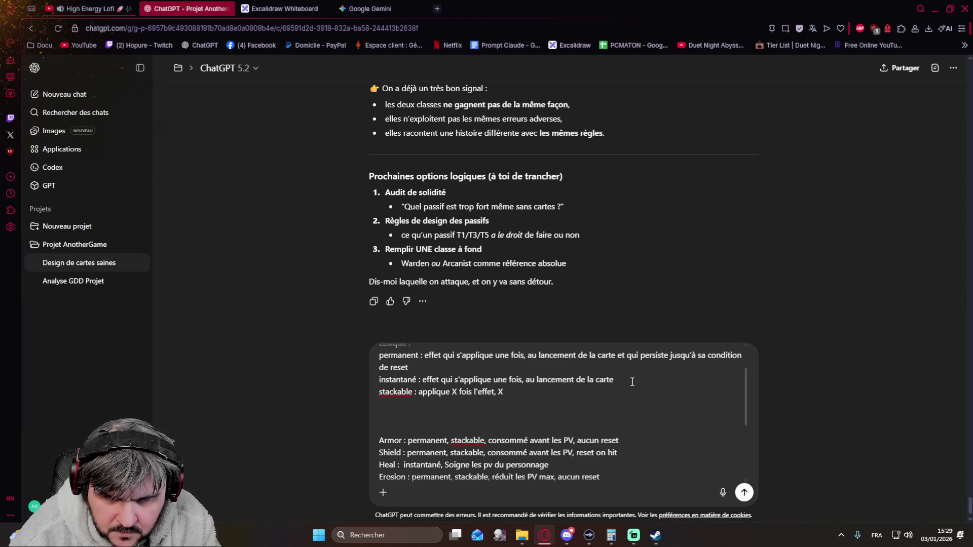
text(étant le nombre de stack)
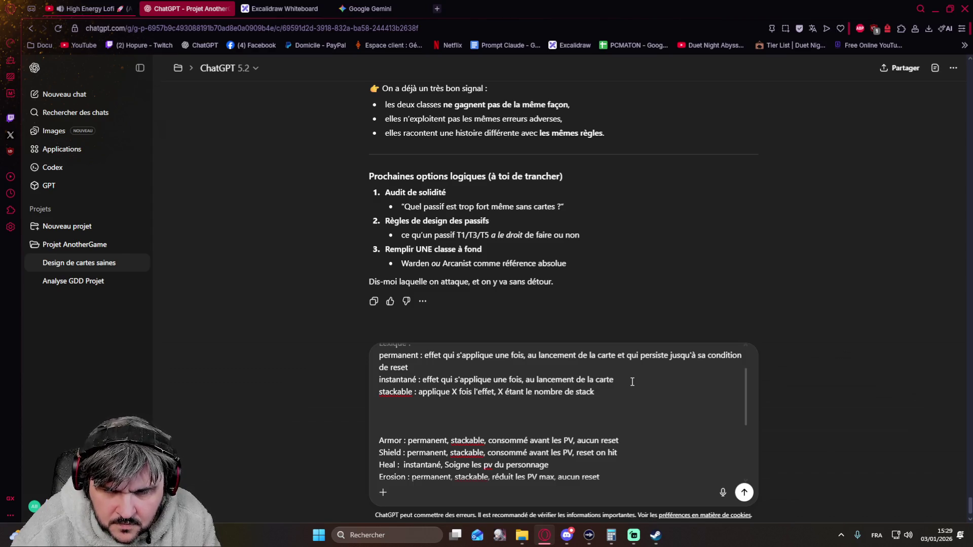
key(Return)
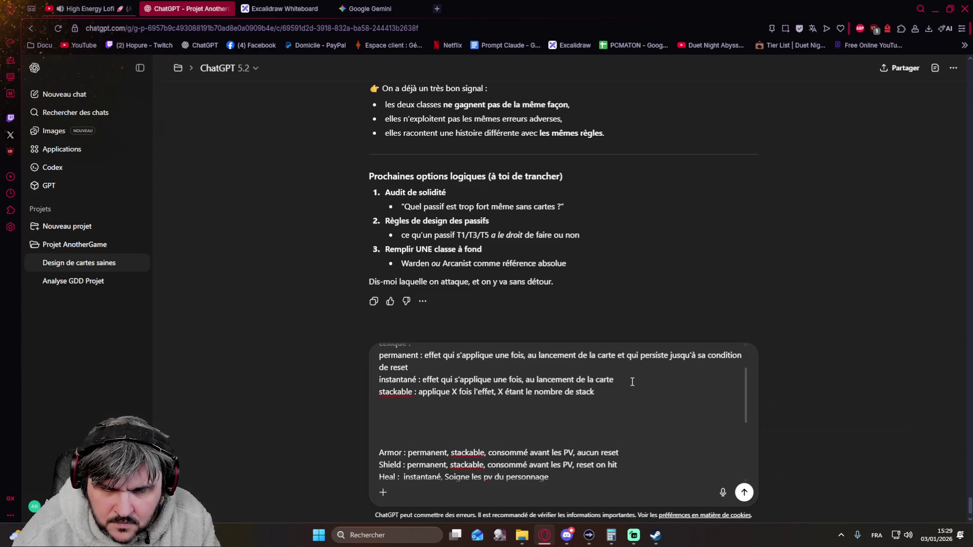
text(Aucun Reset)
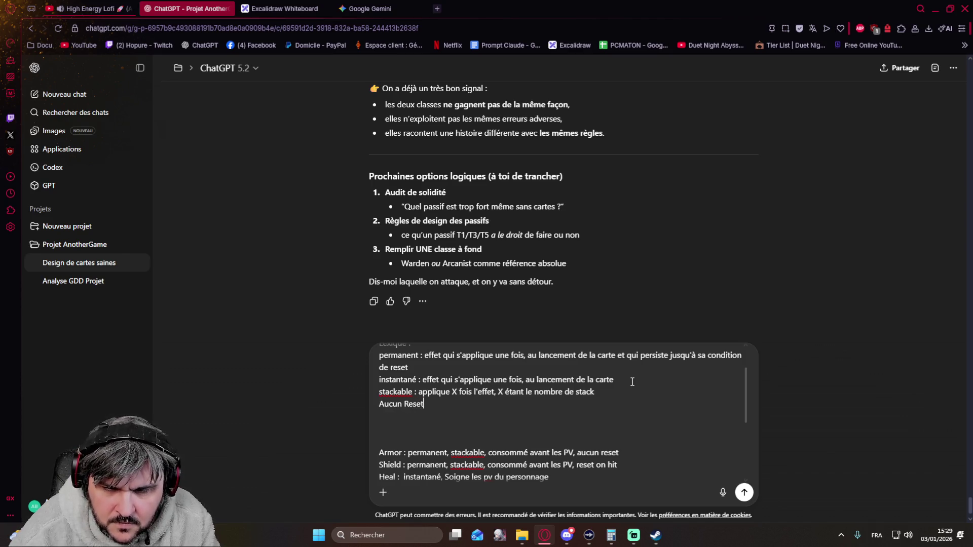
key(BackSpace)
key(BackSpace)
key(BackSpace)
key(BackSpace)
key(BackSpace)
key(BackSpace)
key(BackSpace)
text(a)
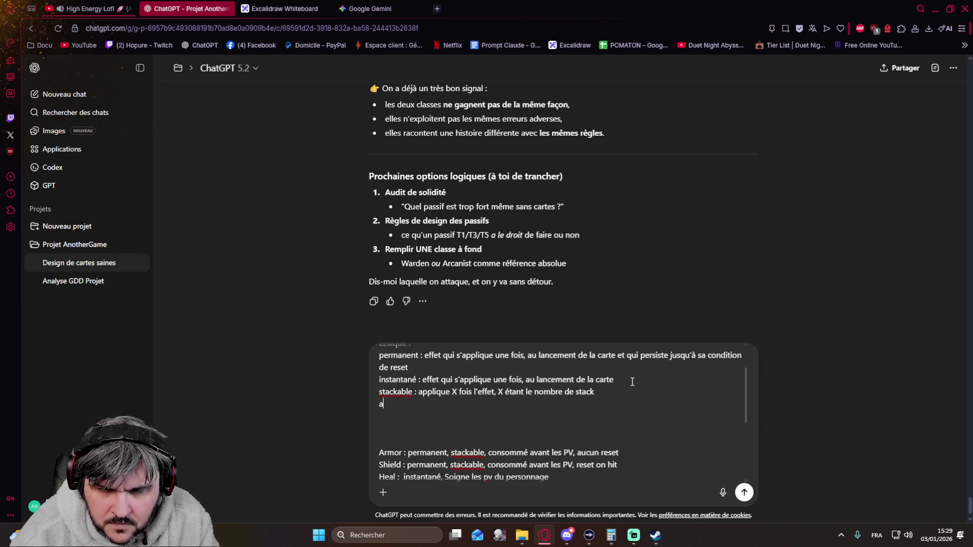
text(ucun reset : ne se termine jamais de lui même)
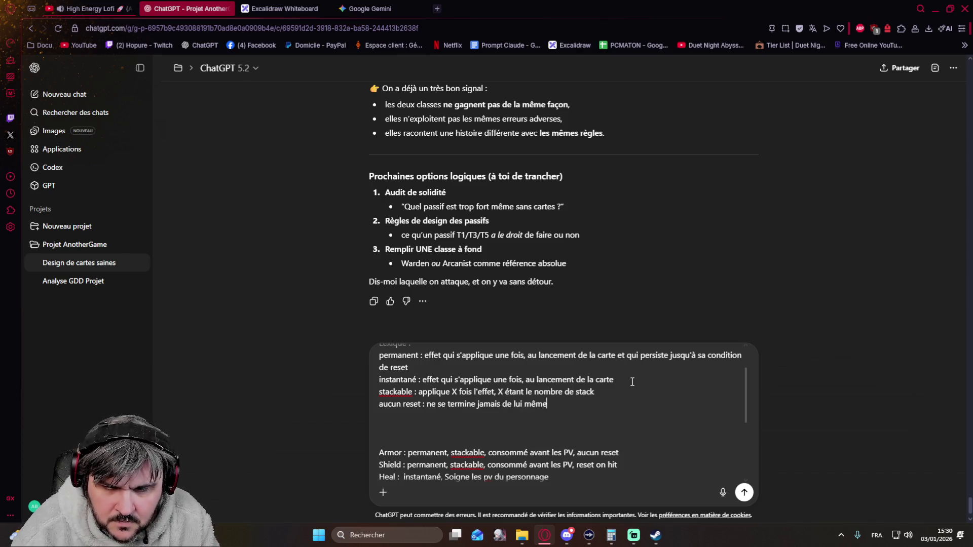
key(shift+Return)
text(eset on hit : )
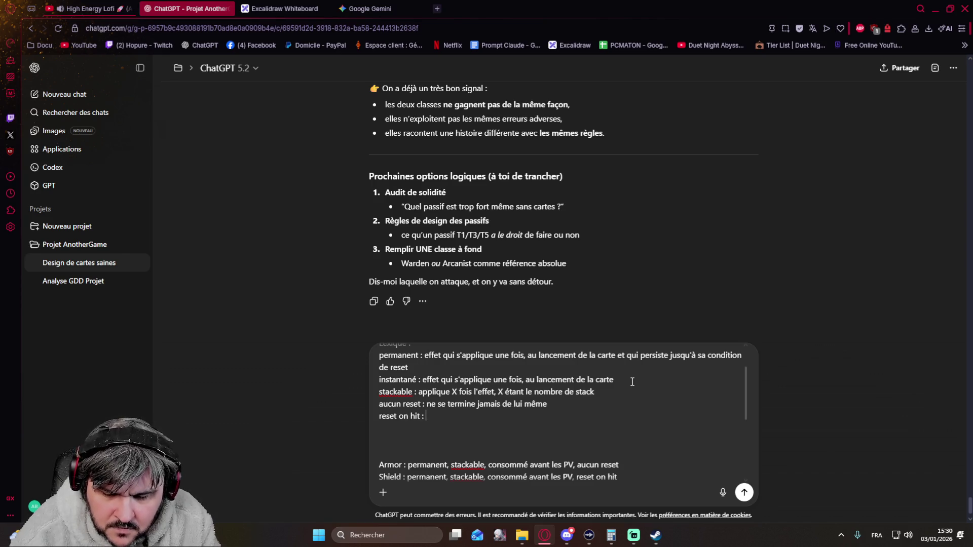
text(se termine lorsque )
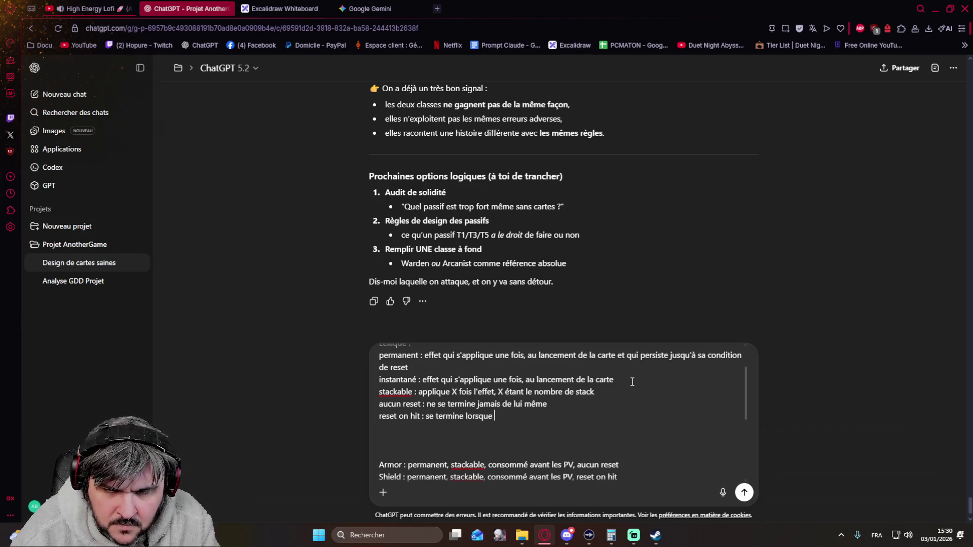
text(le joueur )
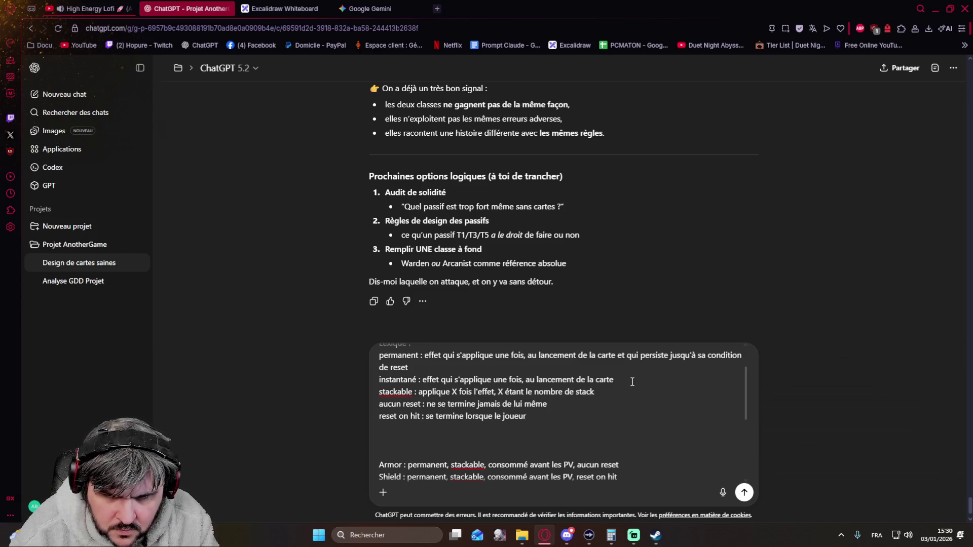
text(subit des dé)
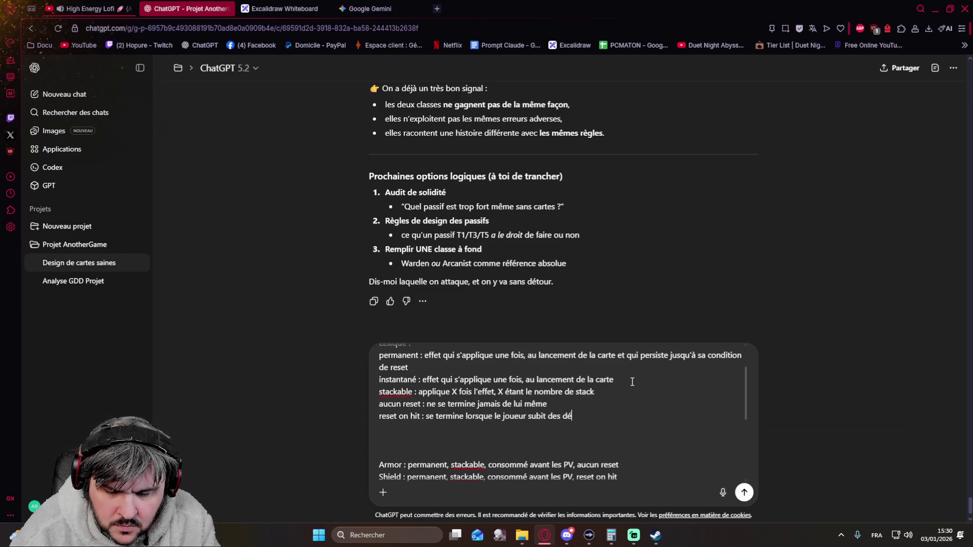
text(gats direct)
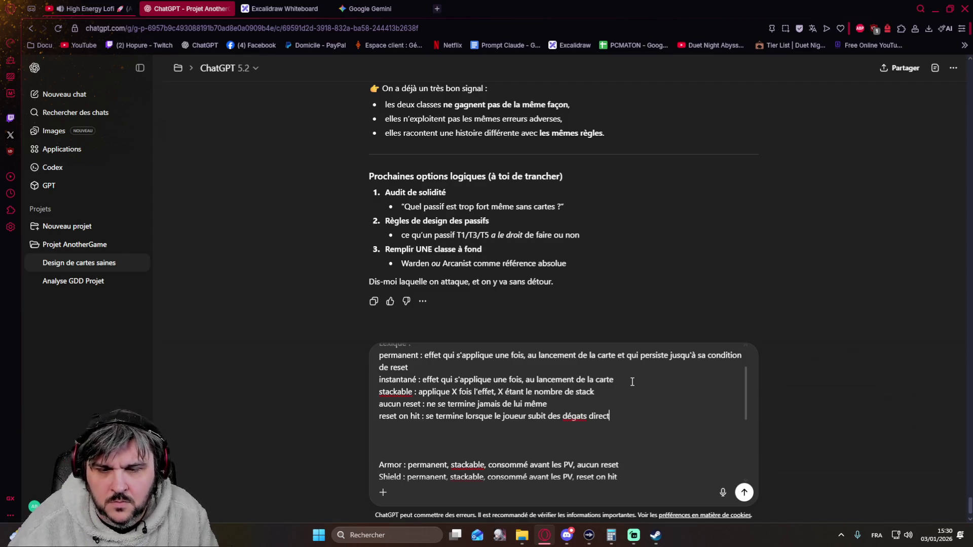
scroll(450, 400, down, 1)
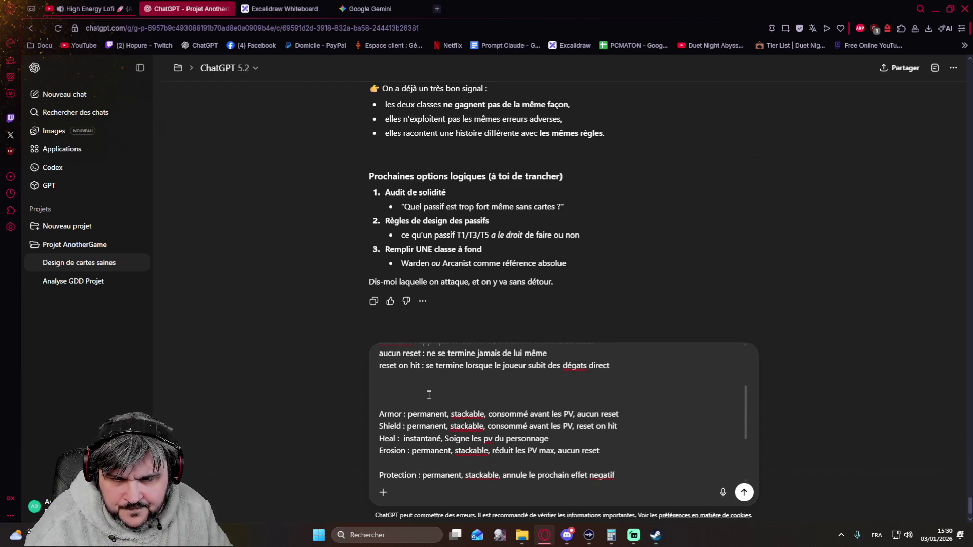
scroll(429, 394, up, 1)
scroll(429, 394, up, 1)
scroll(428, 395, up, 1)
scroll(428, 394, down, 2)
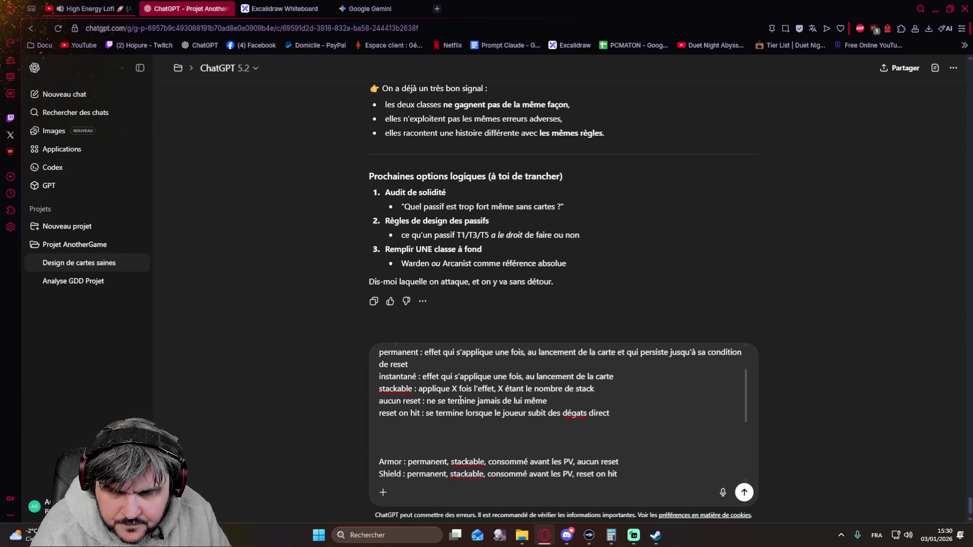
scroll(460, 400, down, 1)
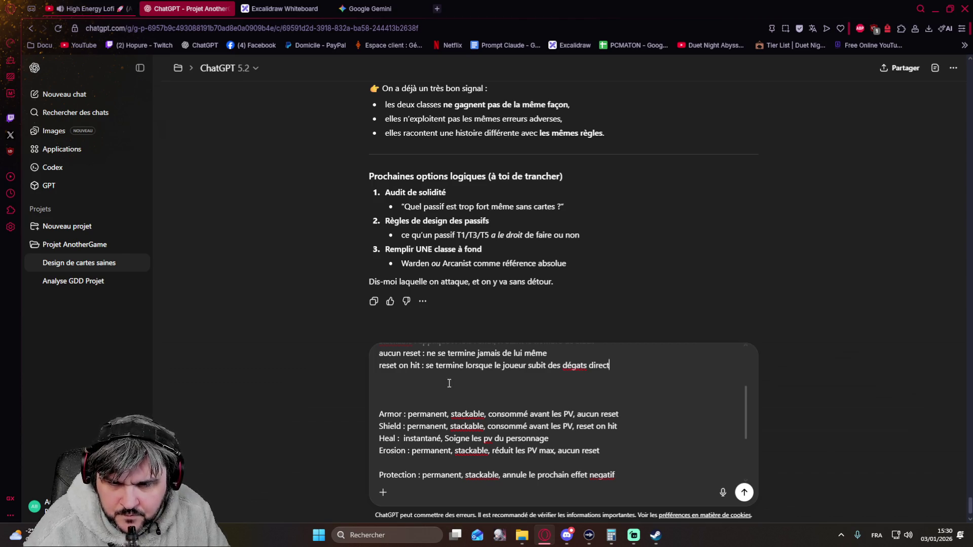
scroll(449, 383, down, 1)
scroll(448, 383, down, 1)
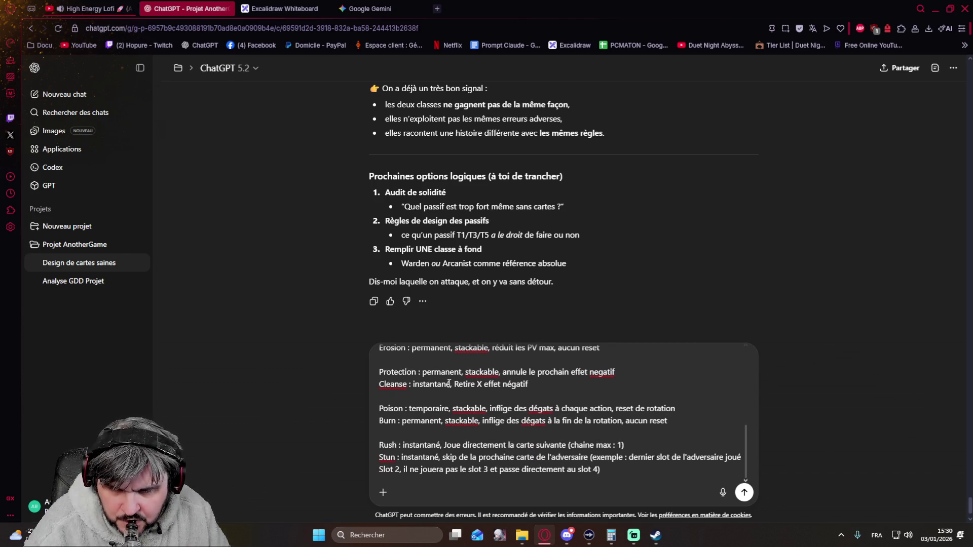
scroll(449, 384, up, 2)
scroll(448, 394, up, 2)
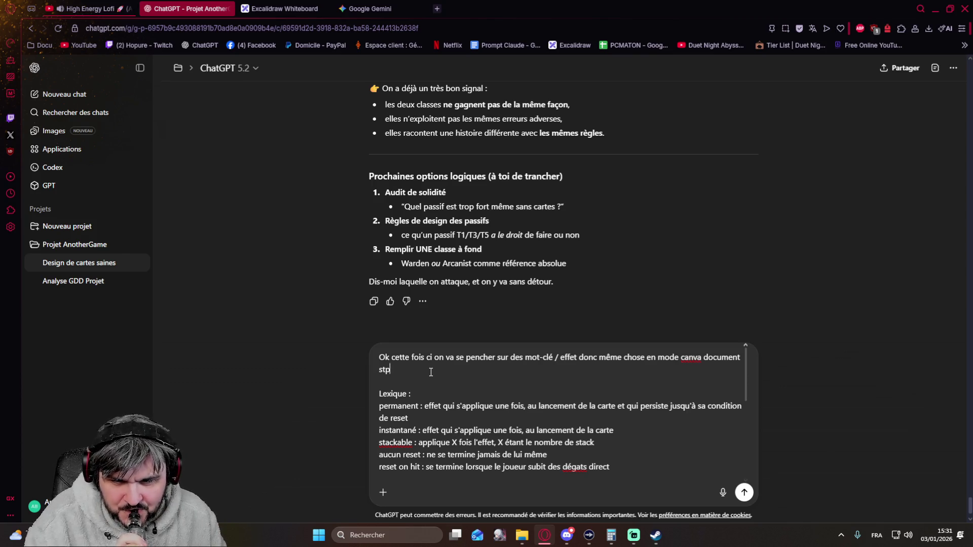
Step: Send the lexicon message requesting a canvas document of the game's keywords and effects
key(Return)
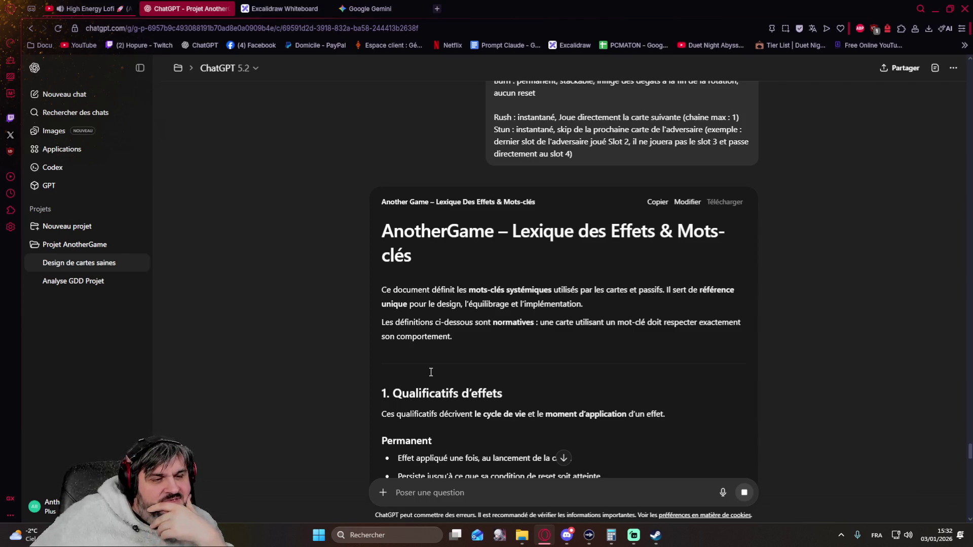
scroll(431, 371, down, 1)
scroll(393, 279, down, 10)
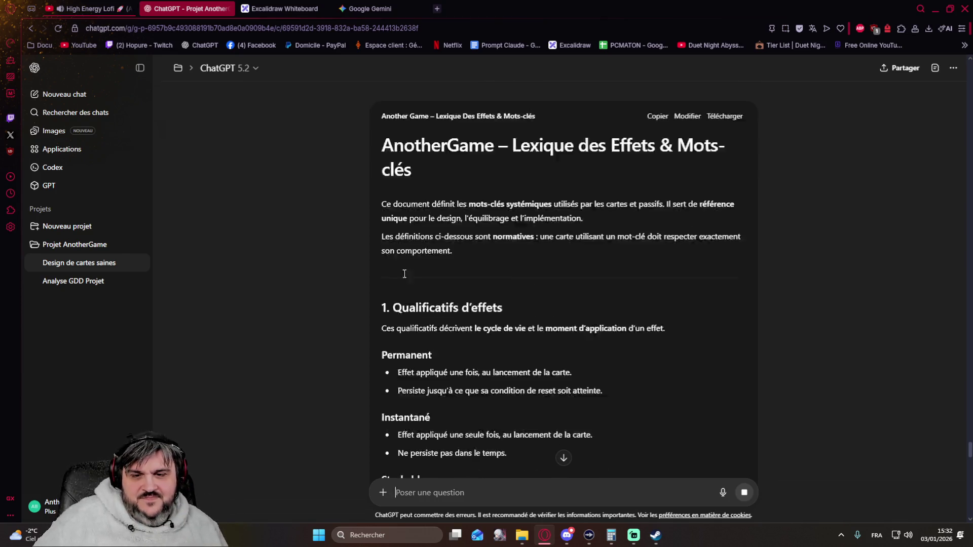
scroll(393, 278, down, 2)
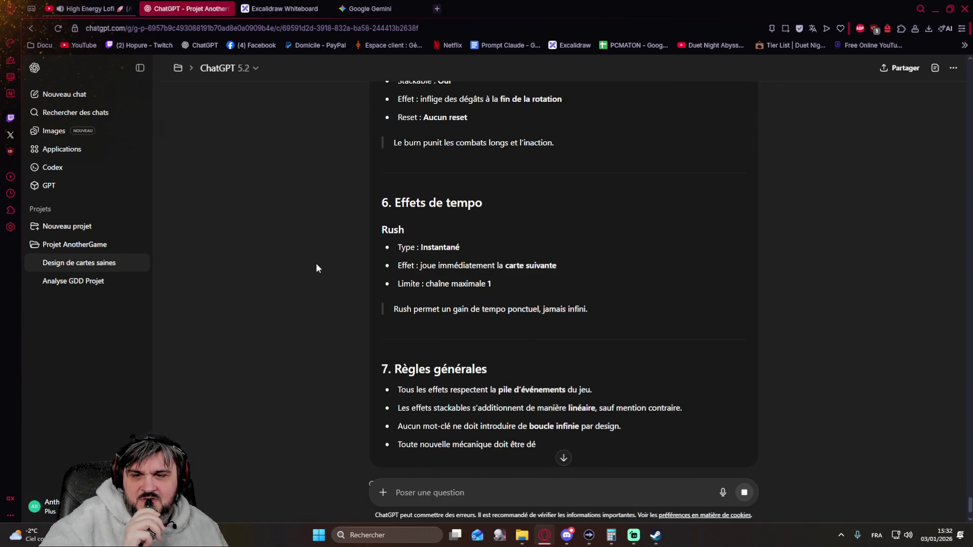
scroll(302, 275, up, 1)
scroll(302, 275, up, 3)
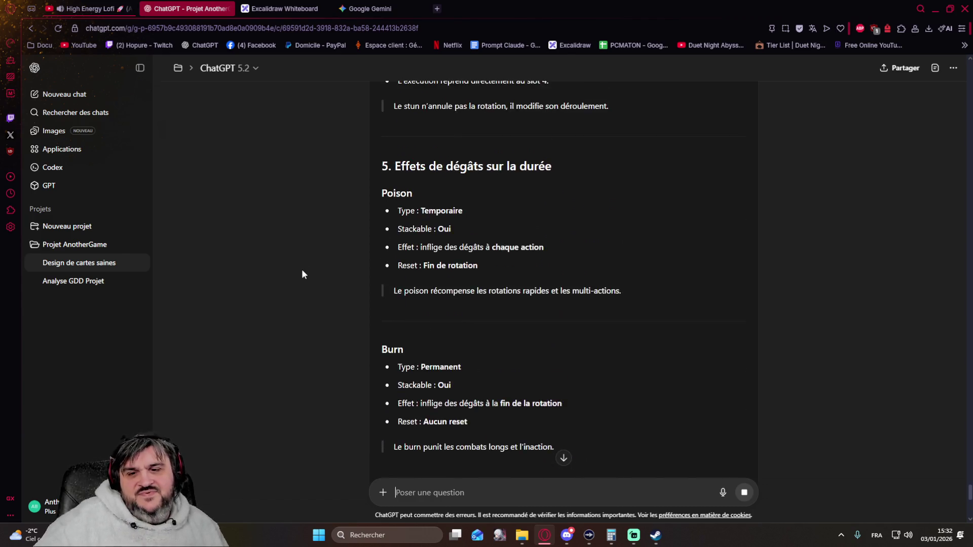
scroll(308, 276, up, 1)
scroll(427, 294, down, 2)
scroll(433, 282, down, 2)
scroll(433, 282, down, 2)
scroll(376, 274, up, 3)
scroll(376, 275, up, 4)
scroll(374, 274, up, 2)
scroll(373, 276, up, 2)
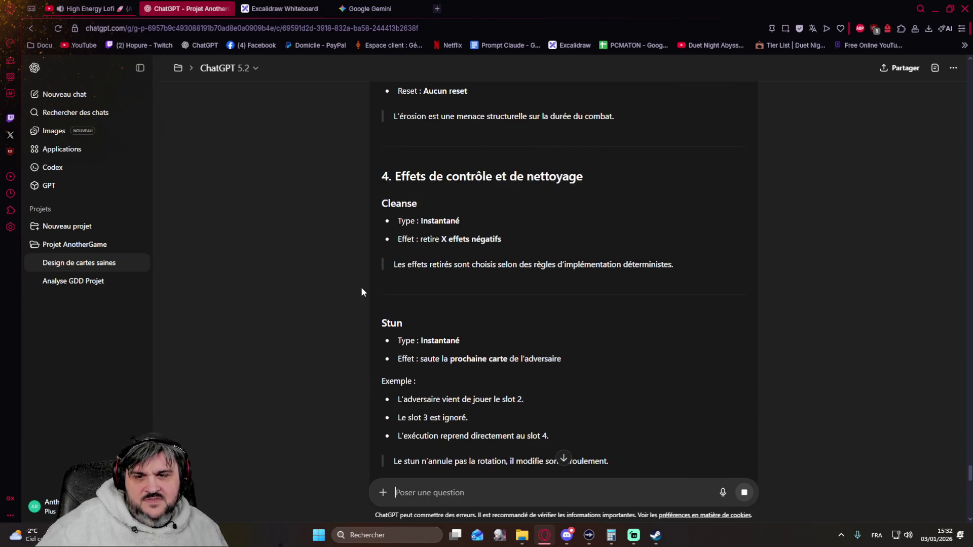
scroll(361, 288, up, 2)
scroll(362, 289, up, 1)
scroll(362, 292, up, 1)
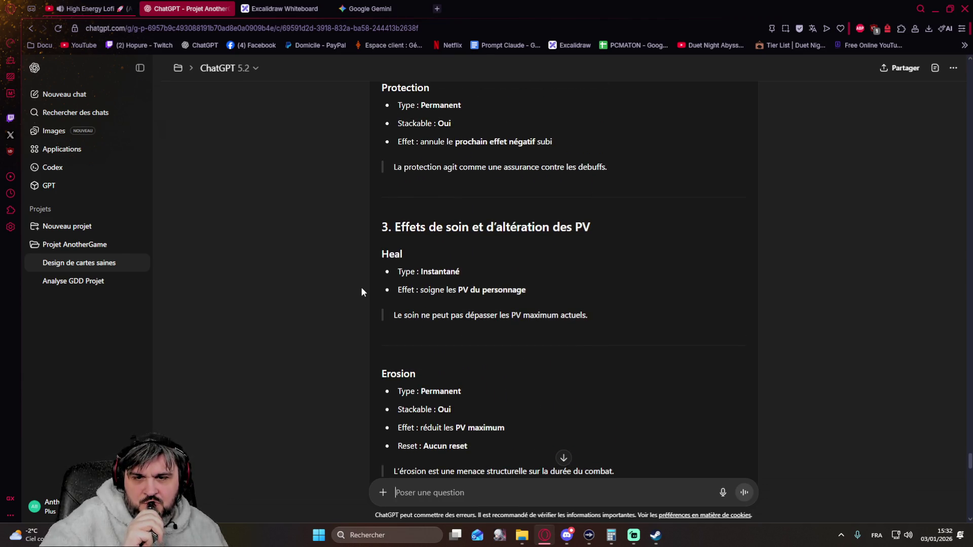
scroll(352, 292, up, 2)
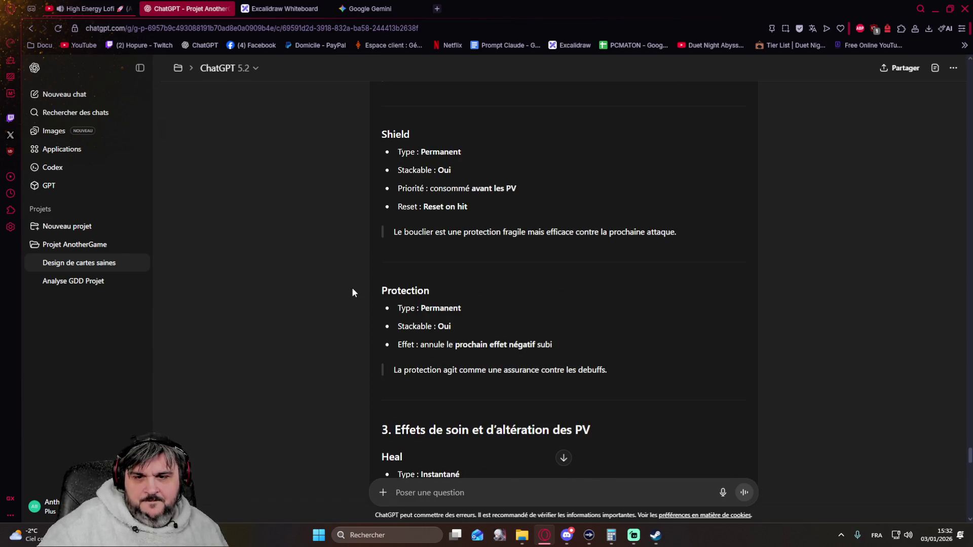
scroll(351, 292, up, 2)
scroll(353, 293, up, 1)
scroll(352, 293, up, 2)
scroll(352, 292, up, 1)
scroll(353, 292, up, 2)
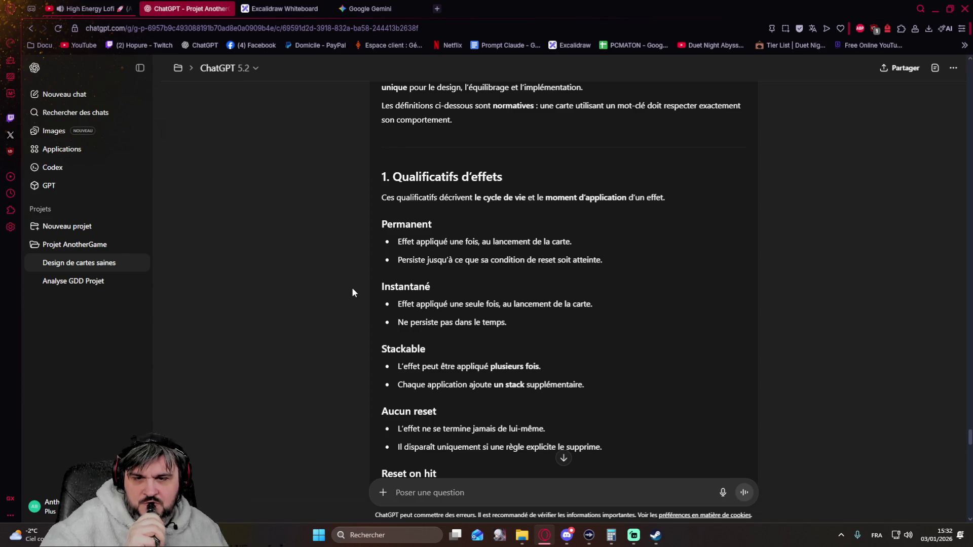
scroll(352, 292, down, 1)
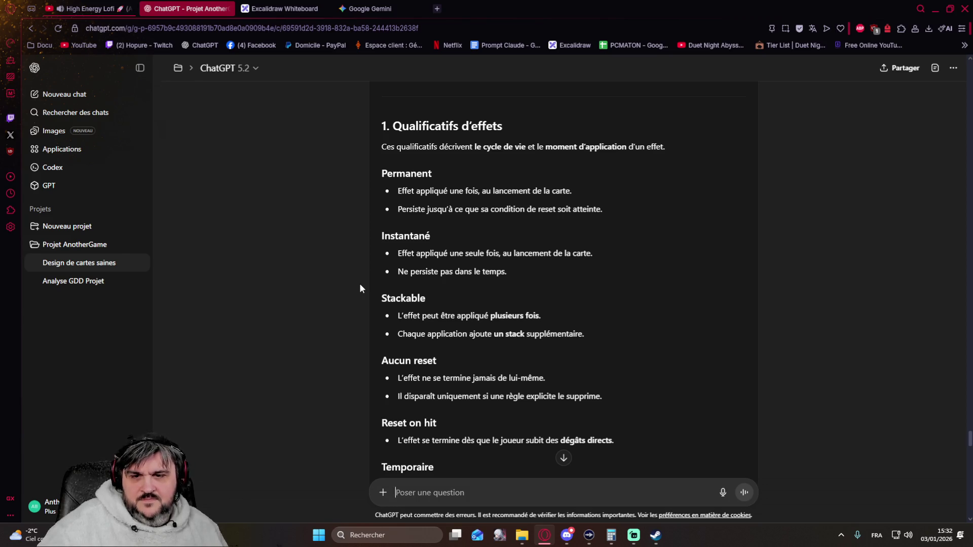
scroll(359, 288, down, 1)
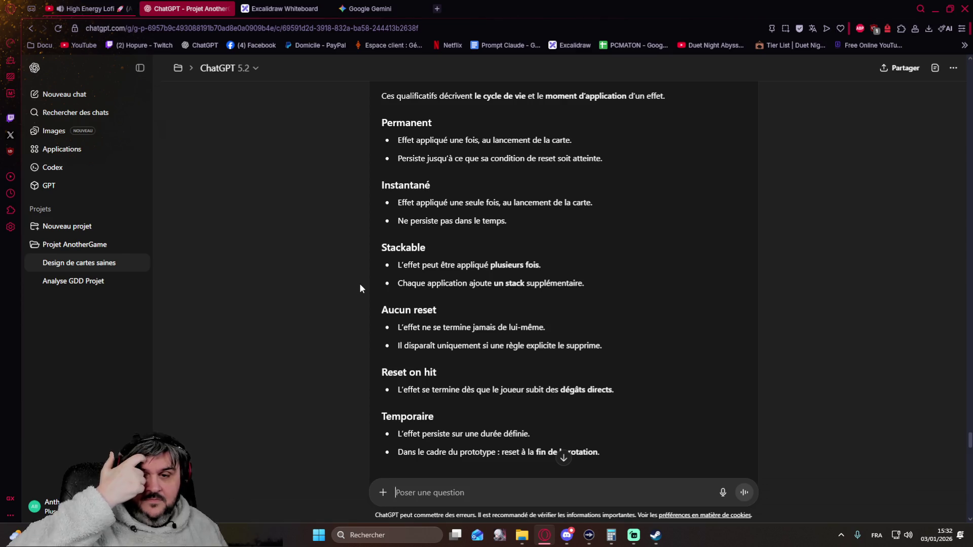
scroll(375, 287, down, 2)
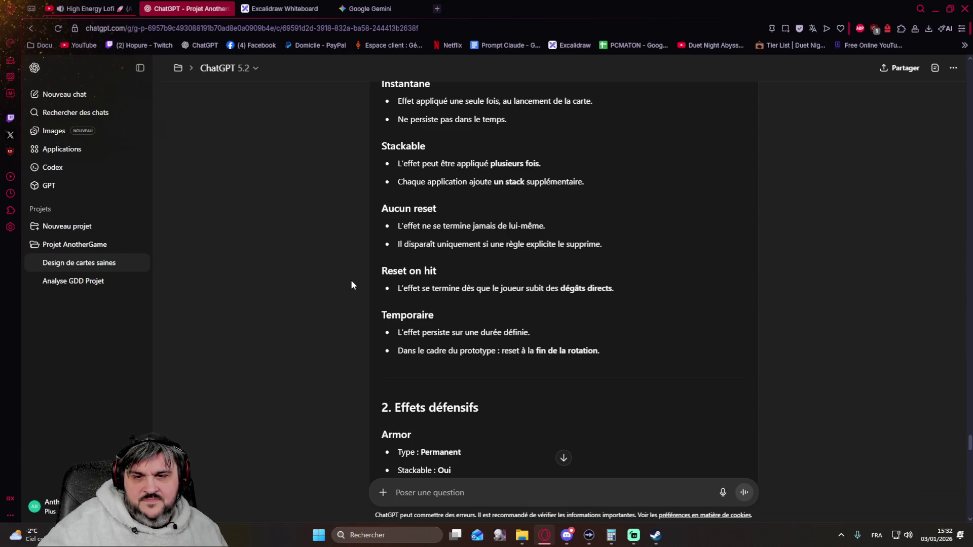
scroll(351, 285, down, 1)
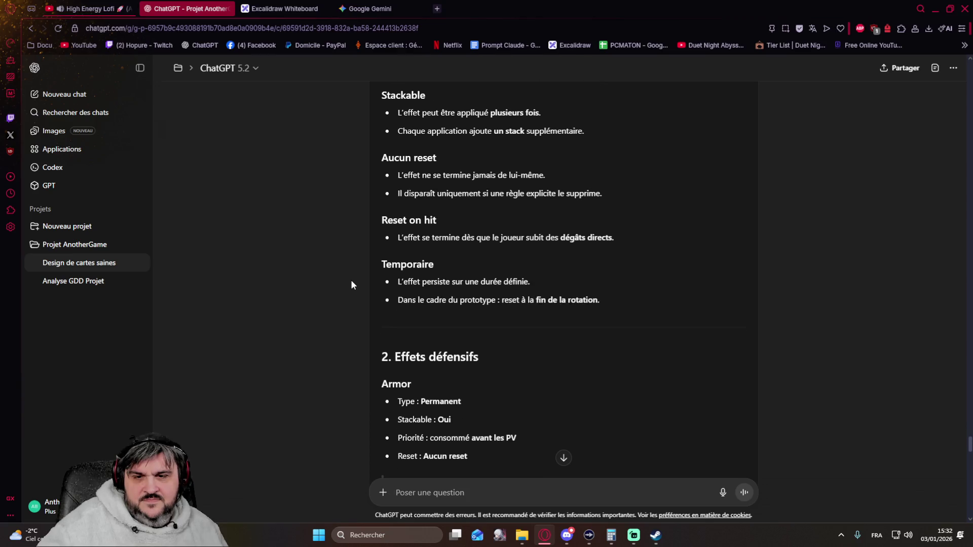
scroll(351, 285, down, 1)
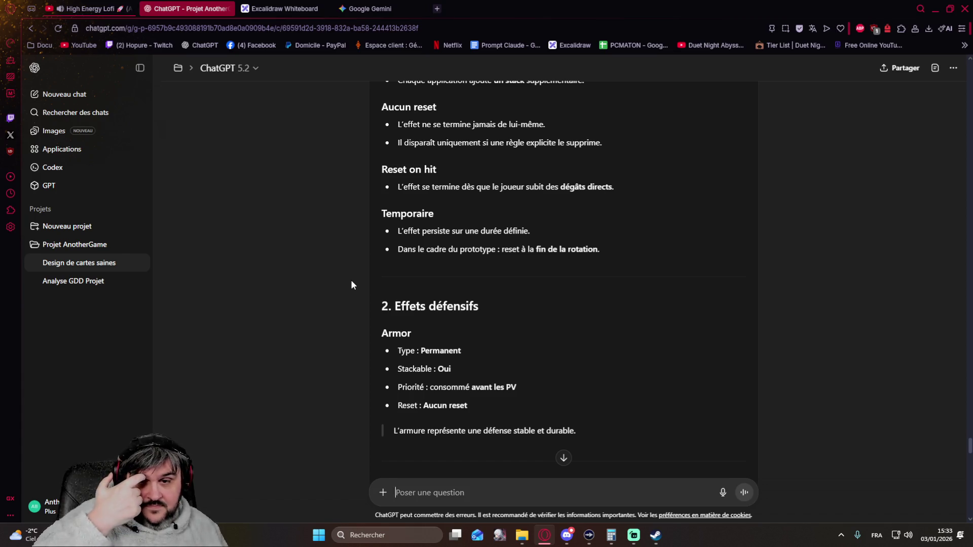
scroll(351, 285, up, 5)
scroll(352, 285, up, 4)
scroll(351, 279, down, 4)
scroll(351, 279, down, 6)
scroll(350, 280, down, 5)
scroll(350, 283, up, 1)
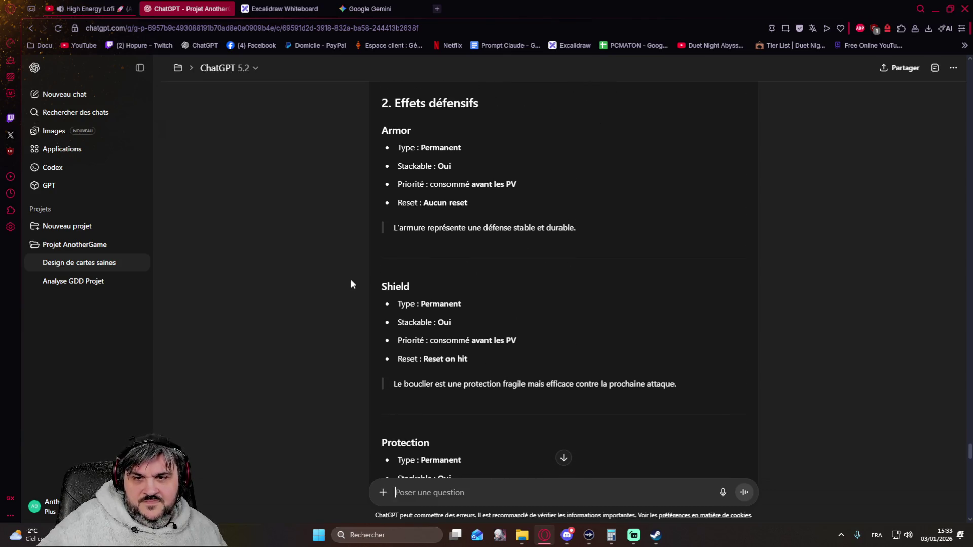
scroll(351, 283, down, 1)
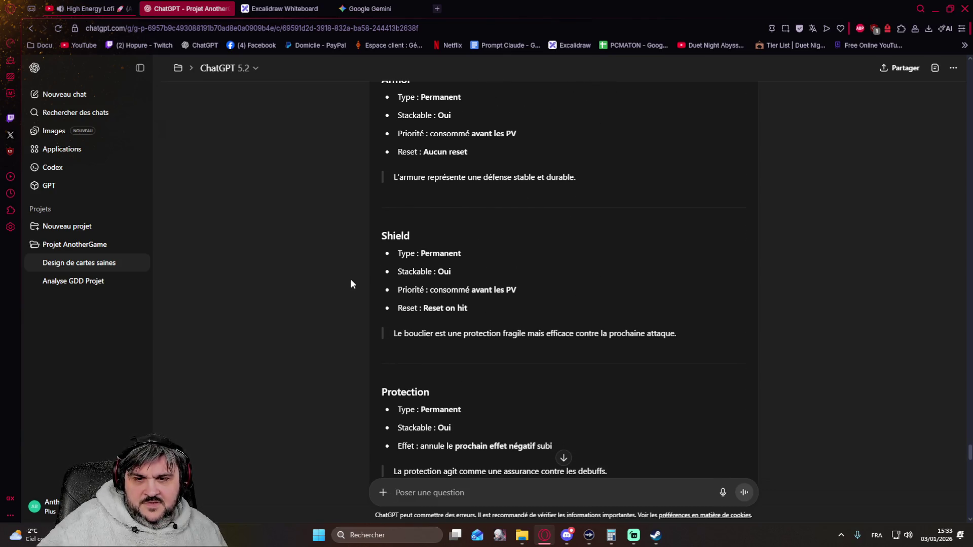
scroll(351, 283, down, 2)
scroll(351, 284, down, 1)
scroll(350, 283, down, 2)
scroll(350, 284, down, 1)
scroll(350, 284, down, 2)
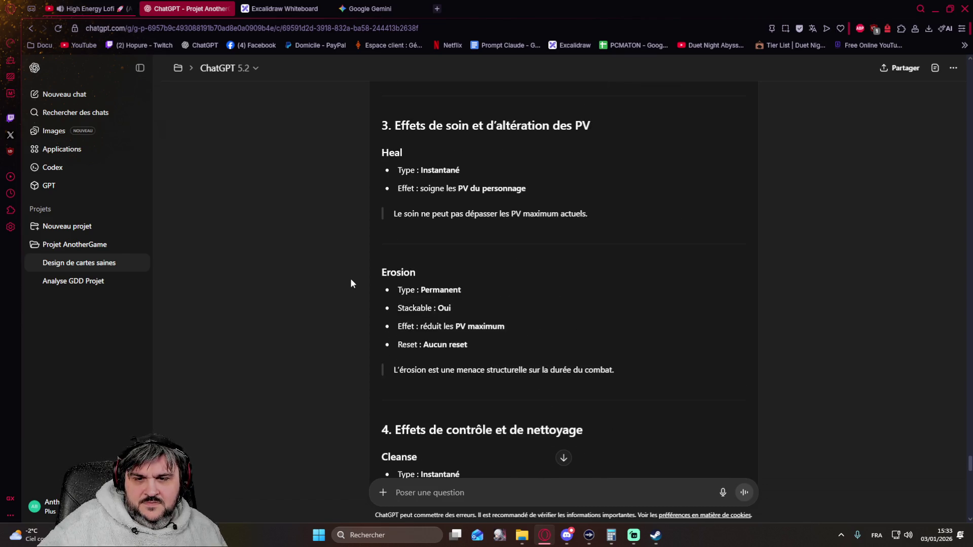
scroll(350, 281, down, 3)
scroll(351, 280, down, 1)
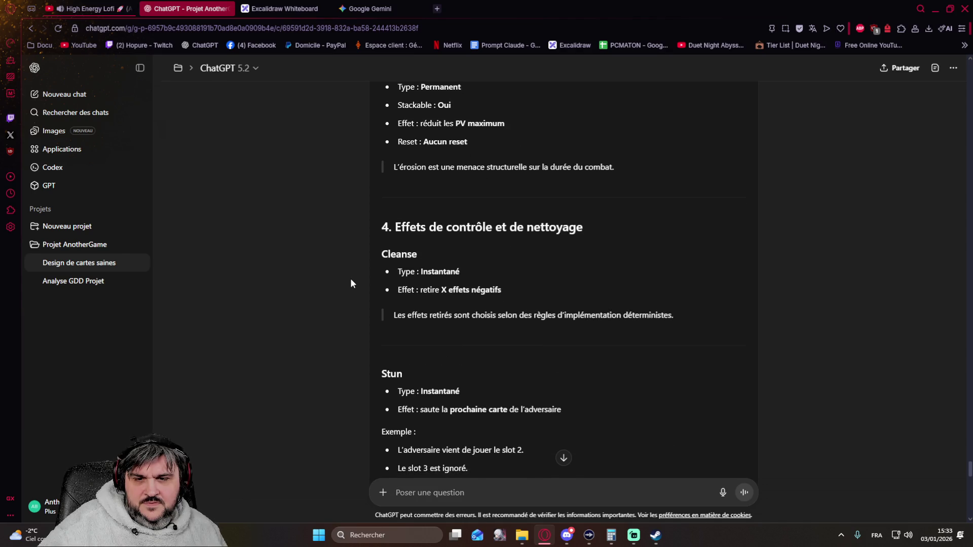
scroll(351, 283, down, 3)
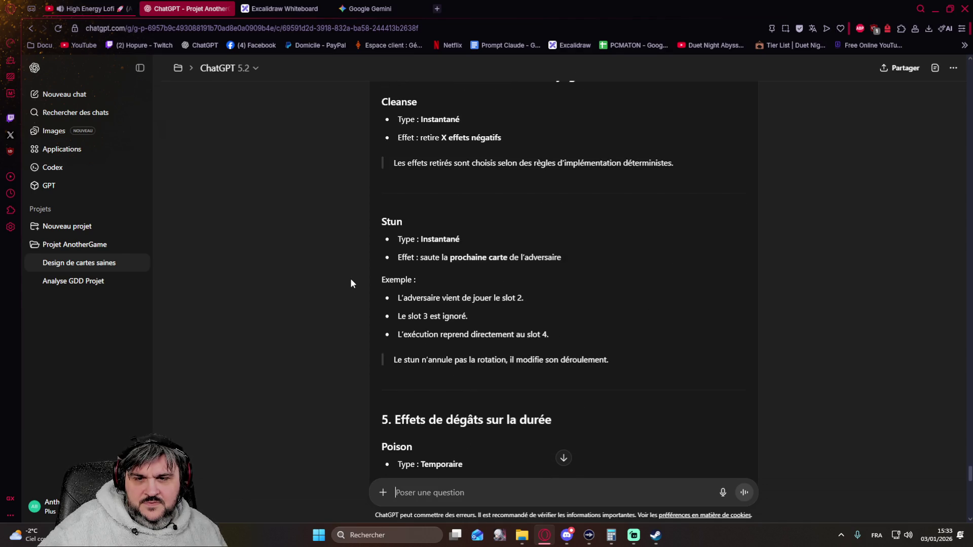
scroll(350, 284, down, 1)
scroll(350, 284, down, 2)
scroll(351, 284, down, 1)
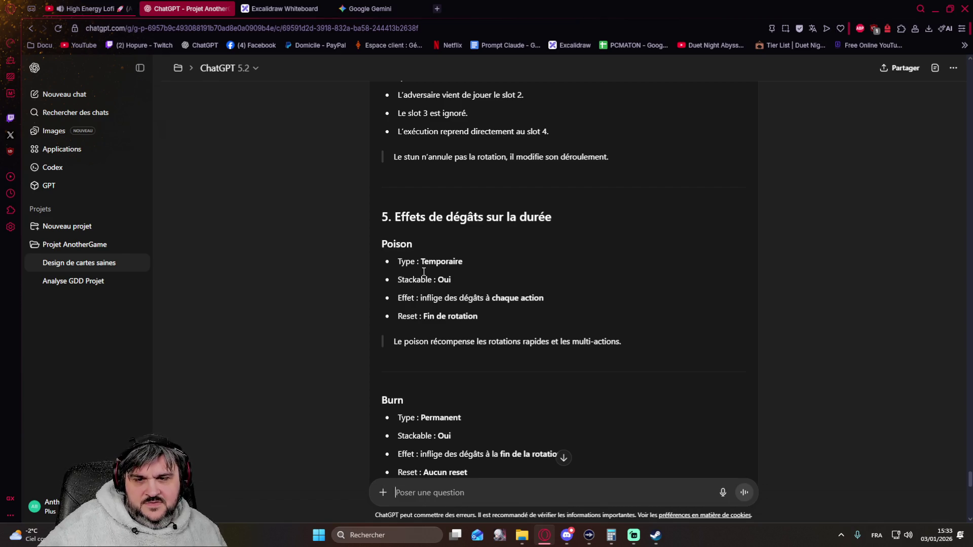
scroll(460, 317, down, 2)
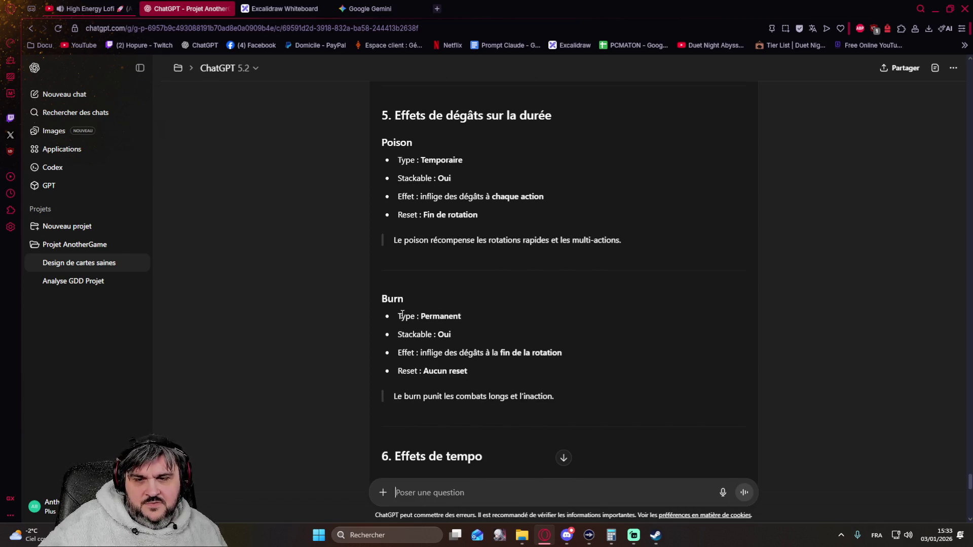
scroll(374, 313, down, 1)
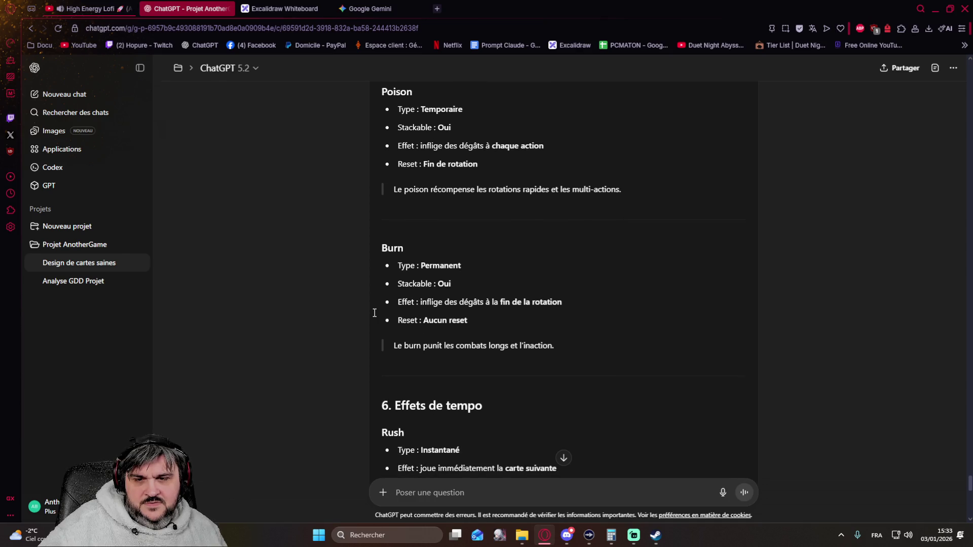
scroll(374, 312, down, 2)
scroll(373, 314, down, 1)
scroll(371, 315, down, 1)
scroll(366, 317, down, 1)
scroll(367, 317, down, 1)
scroll(365, 315, down, 3)
scroll(361, 310, down, 3)
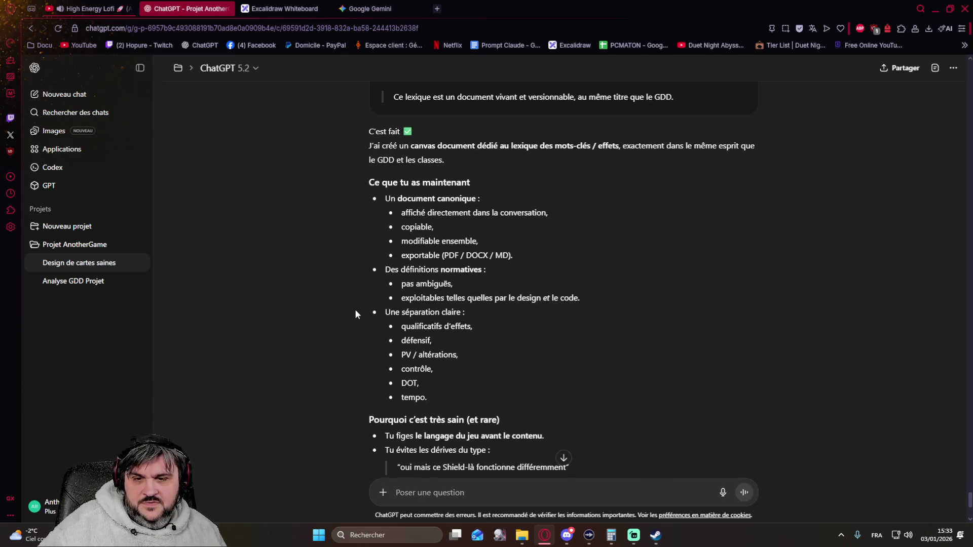
scroll(341, 310, down, 4)
scroll(342, 311, down, 1)
scroll(341, 311, up, 5)
scroll(341, 310, up, 3)
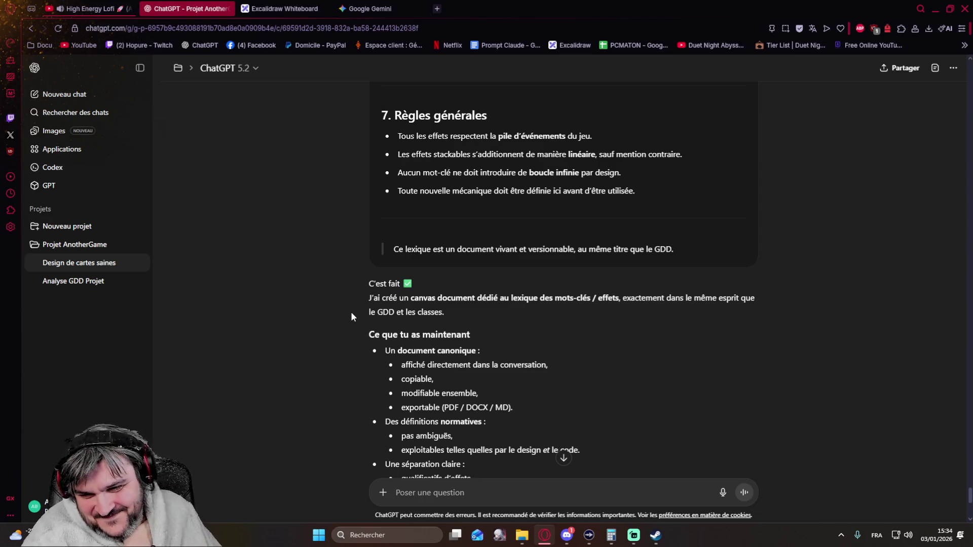
scroll(378, 292, down, 3)
scroll(371, 293, down, 3)
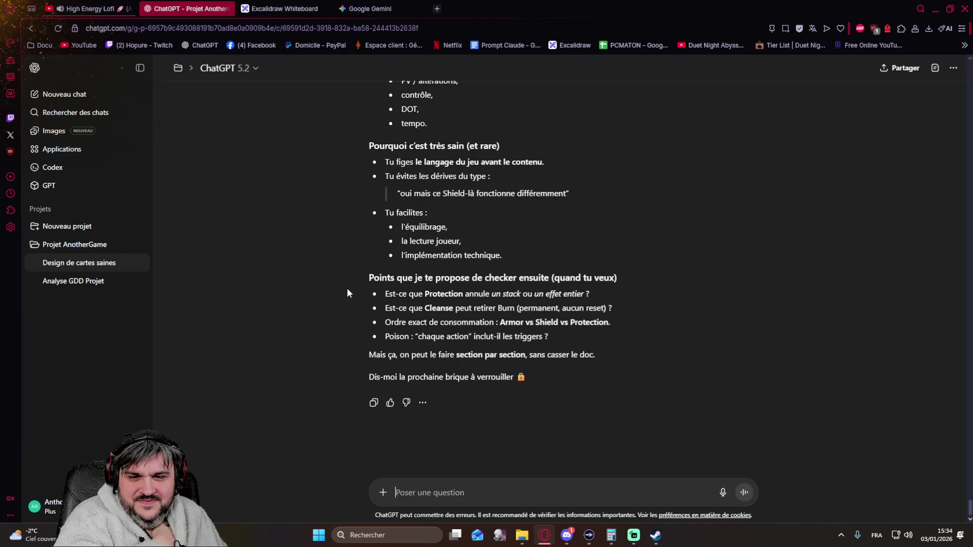
scroll(346, 290, up, 2)
scroll(345, 288, down, 2)
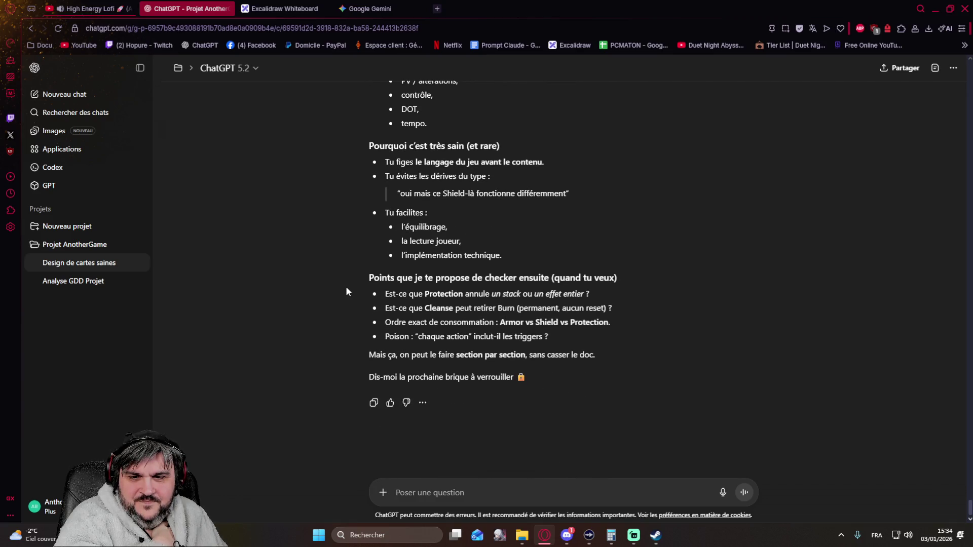
scroll(346, 291, up, 4)
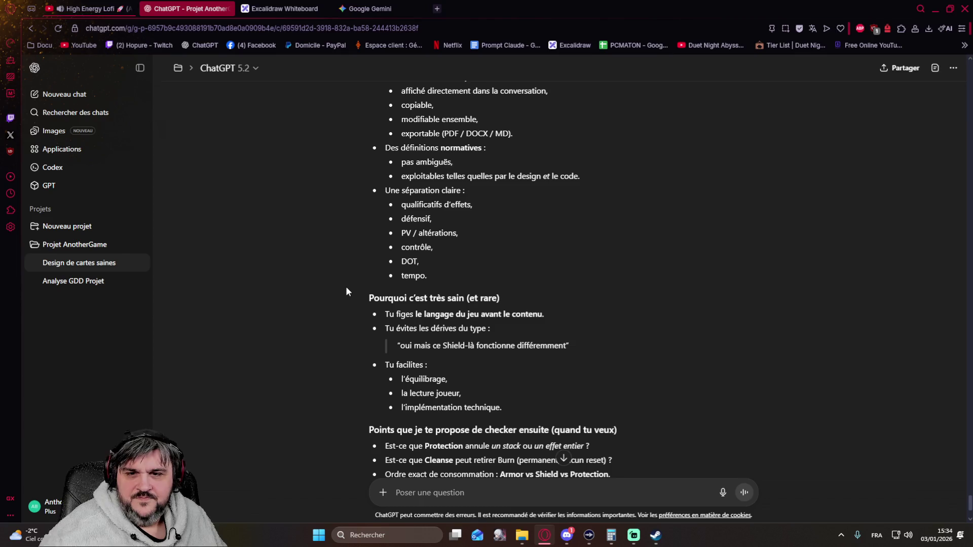
scroll(347, 291, up, 1)
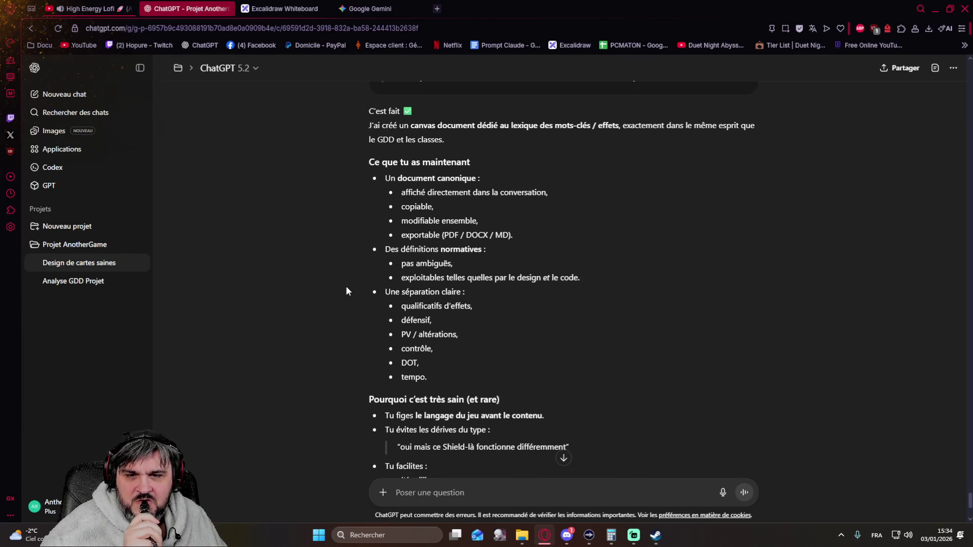
scroll(346, 290, down, 3)
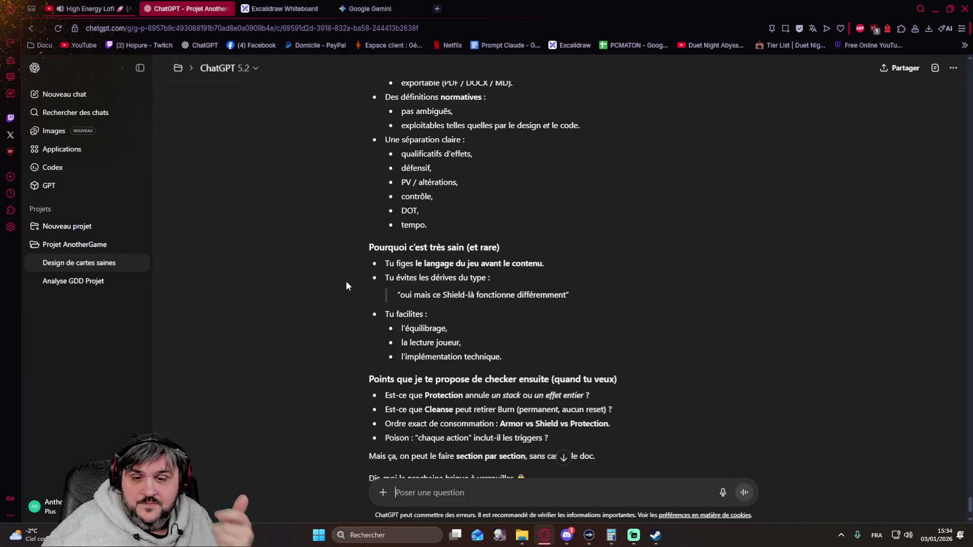
scroll(346, 285, down, 1)
scroll(346, 285, down, 2)
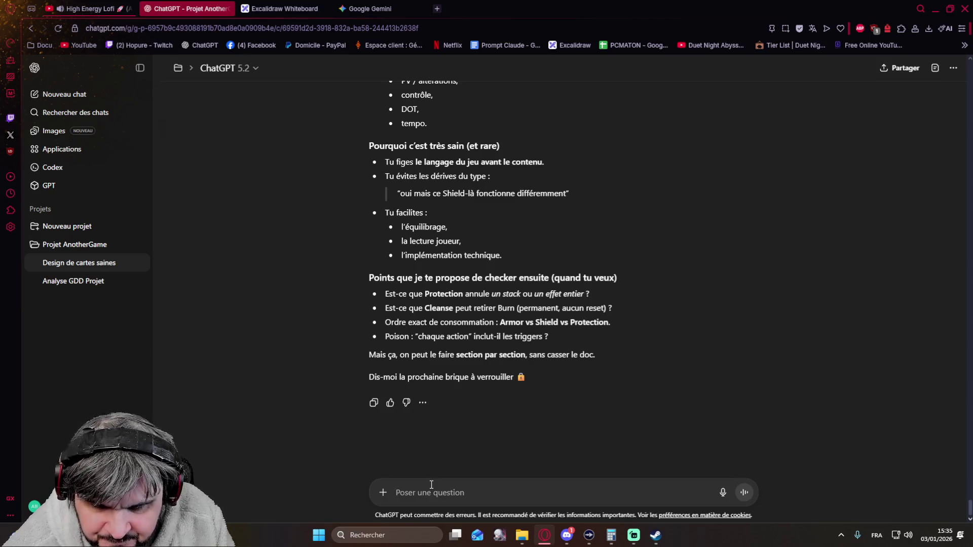
text(Protection, annulme)
Step: Write that Protection cancels an entire effect and Cleanse removes any negative effect
key(BackSpace)
key(BackSpace)
text(e un effet entier,)
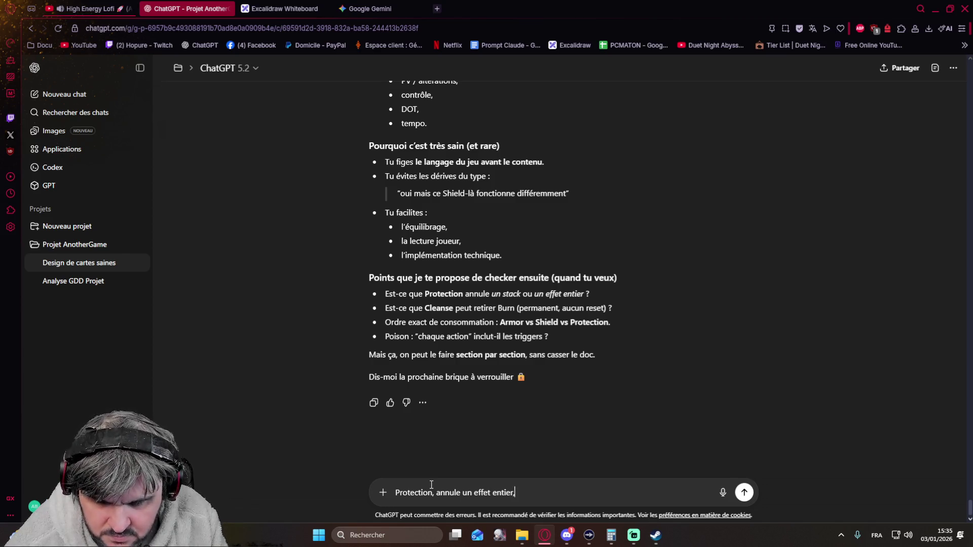
text( Cleanse)
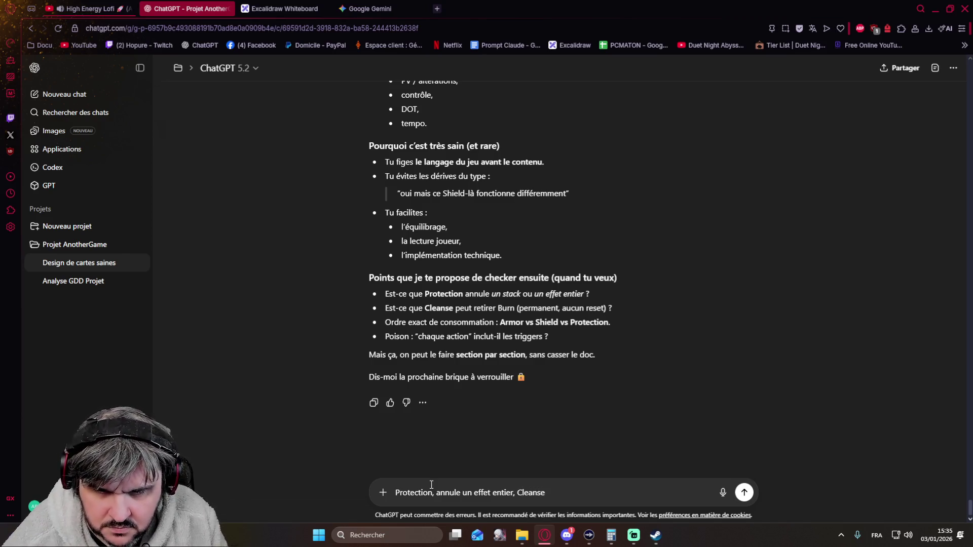
text( p)
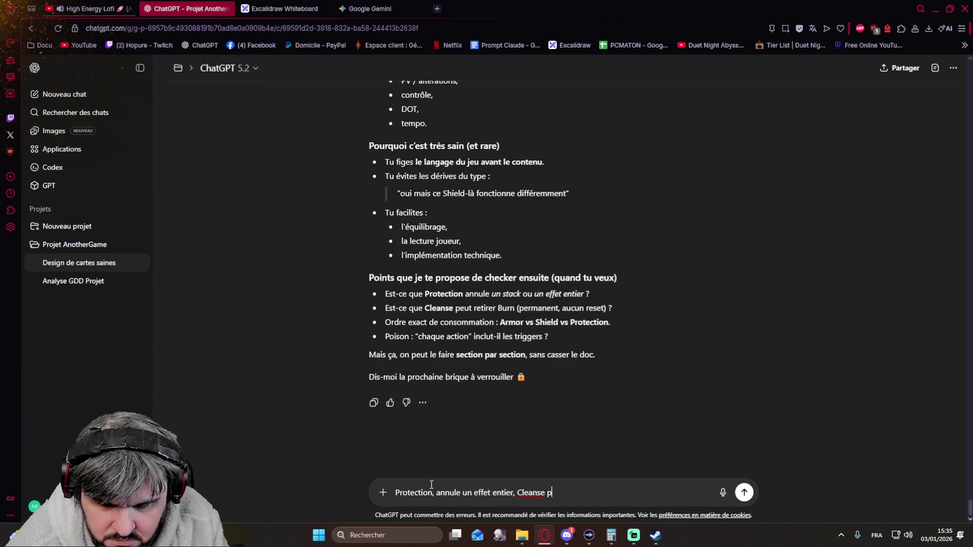
text(eut)
key(BackSpace)
key(BackSpace)
key(BackSpace)
key(BackSpace)
text(retire)
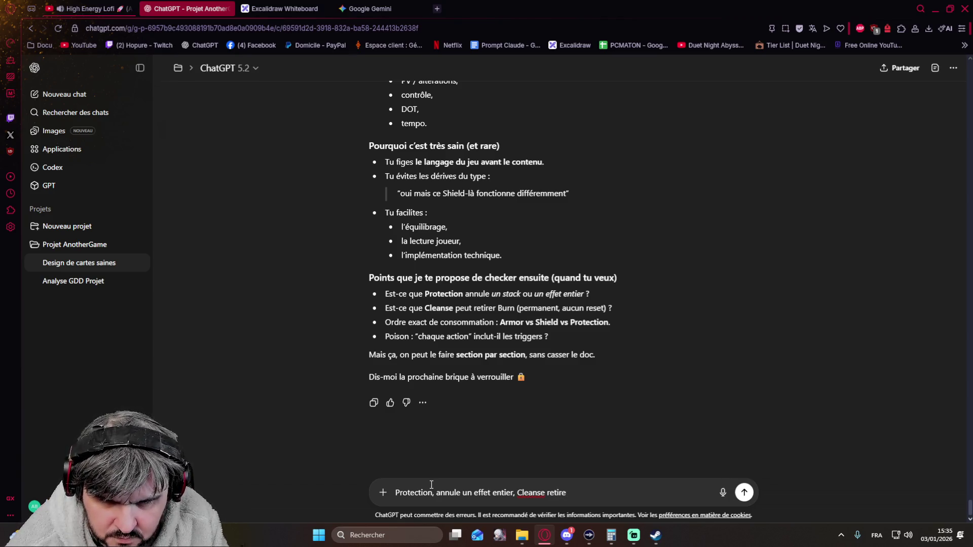
text( n'importe quel effe)
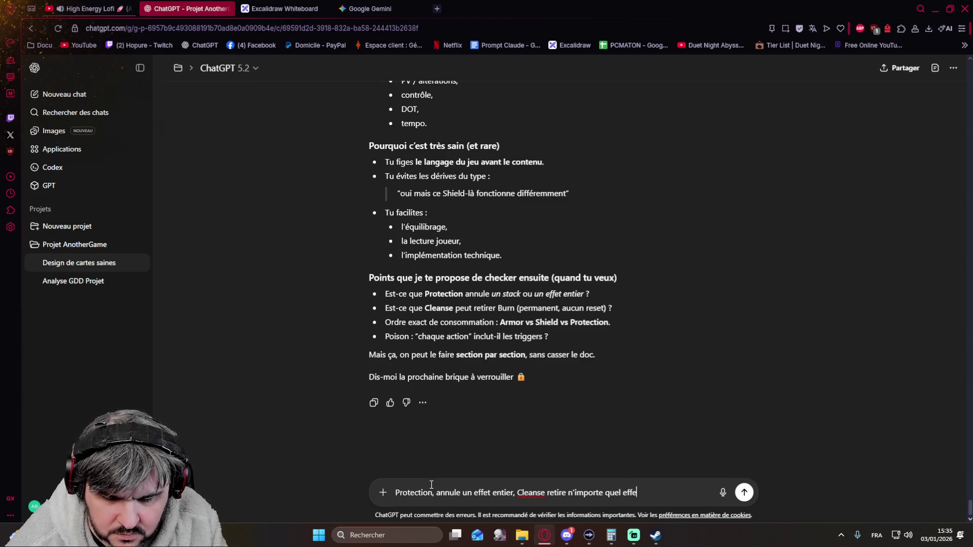
text(t negatif)
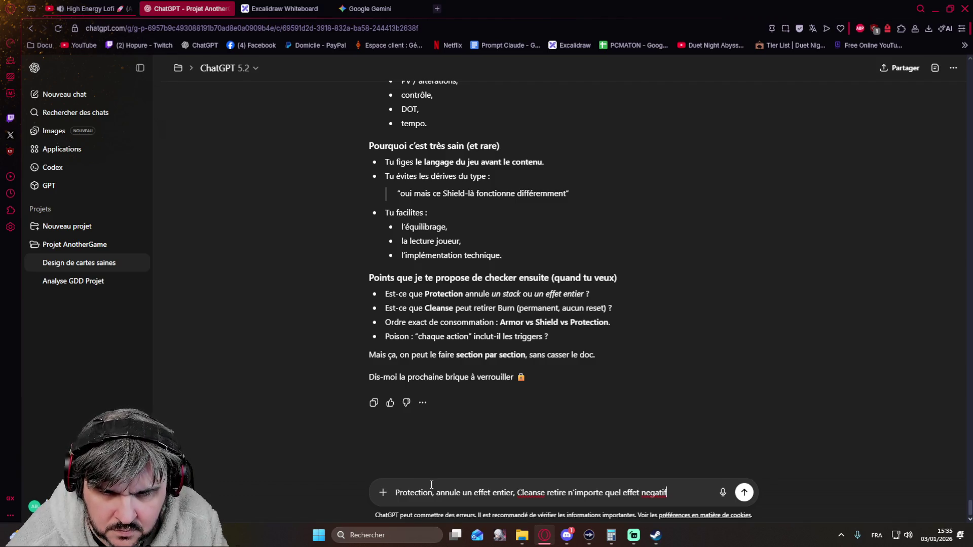
text( (et)
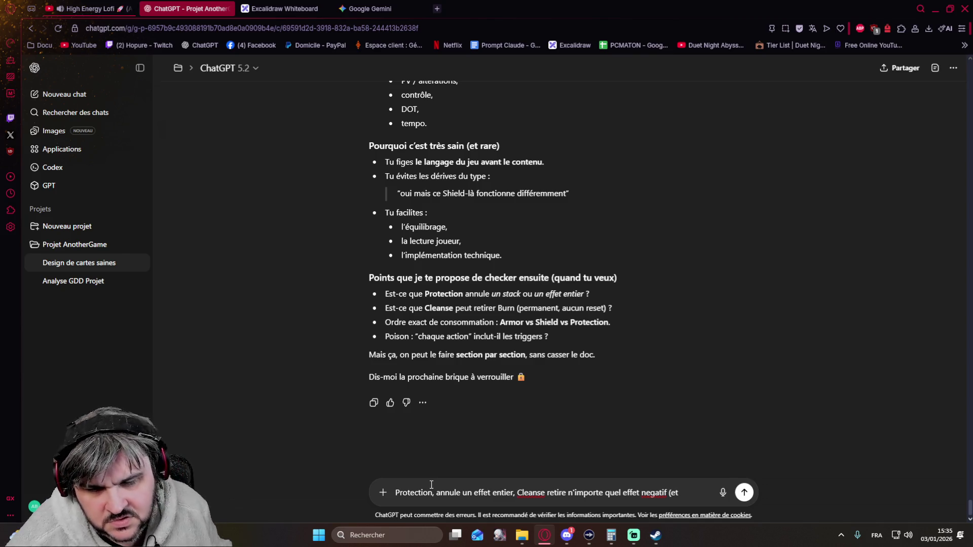
scroll(425, 457, up, 5)
scroll(406, 314, up, 10)
scroll(407, 314, up, 5)
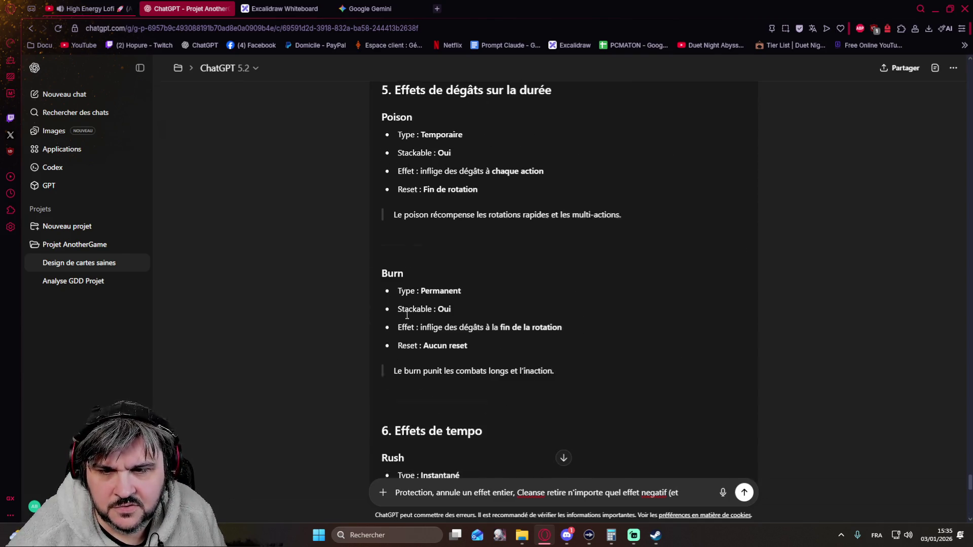
scroll(403, 316, up, 4)
scroll(398, 318, up, 4)
scroll(398, 318, up, 4)
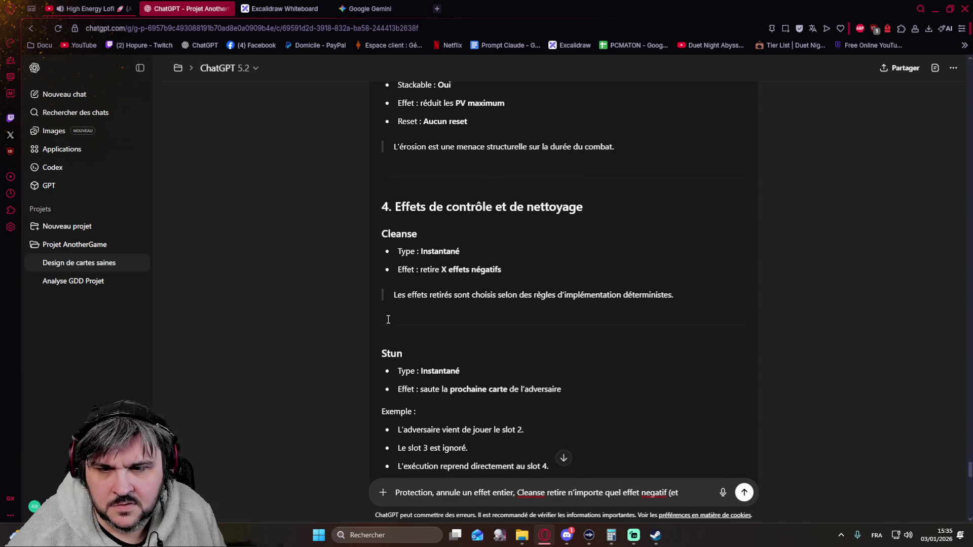
scroll(387, 319, down, 5)
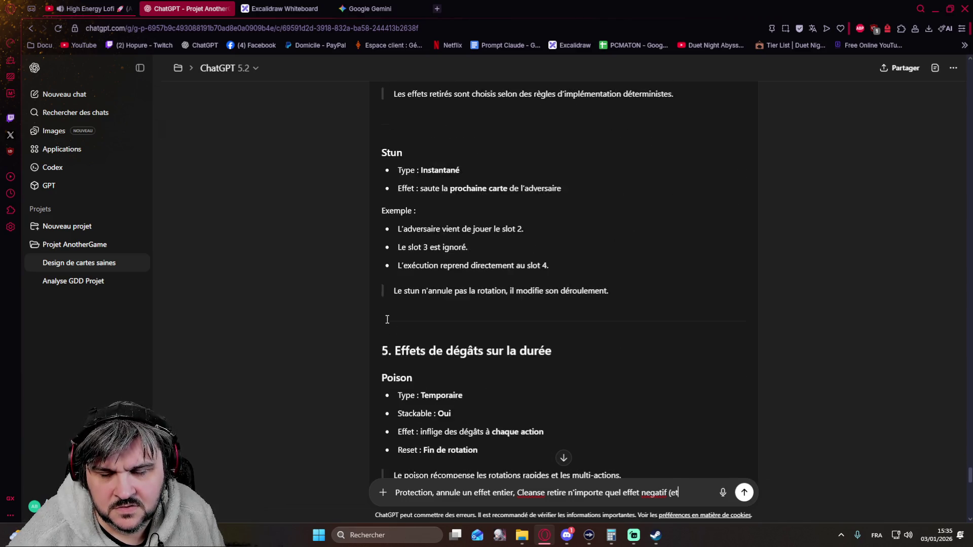
scroll(387, 320, down, 7)
scroll(387, 320, down, 9)
scroll(386, 319, down, 5)
scroll(387, 320, down, 5)
scroll(532, 395, down, 2)
scroll(676, 464, down, 2)
Step: Extend the Cleanse clause so it also removes all of that effect's stacks
key(BackSpace)
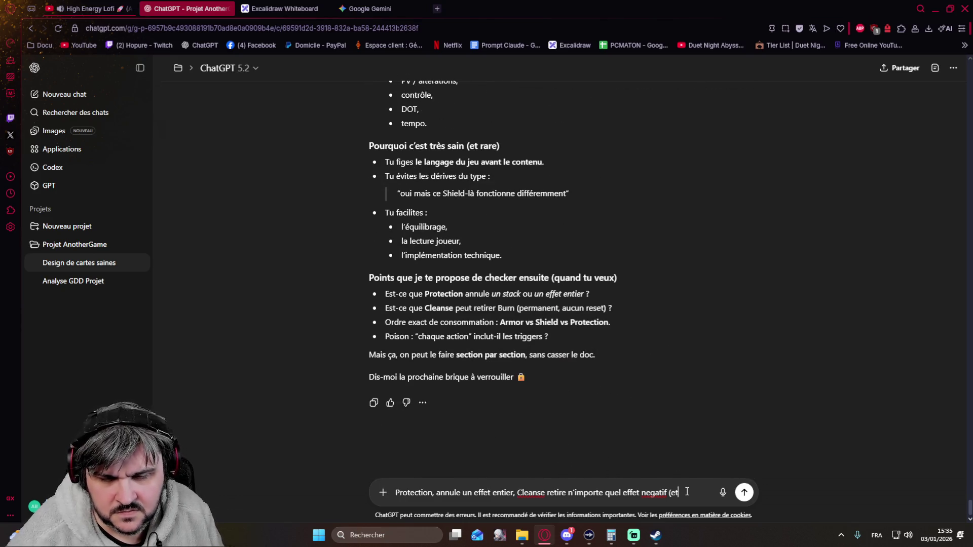
text(t to)
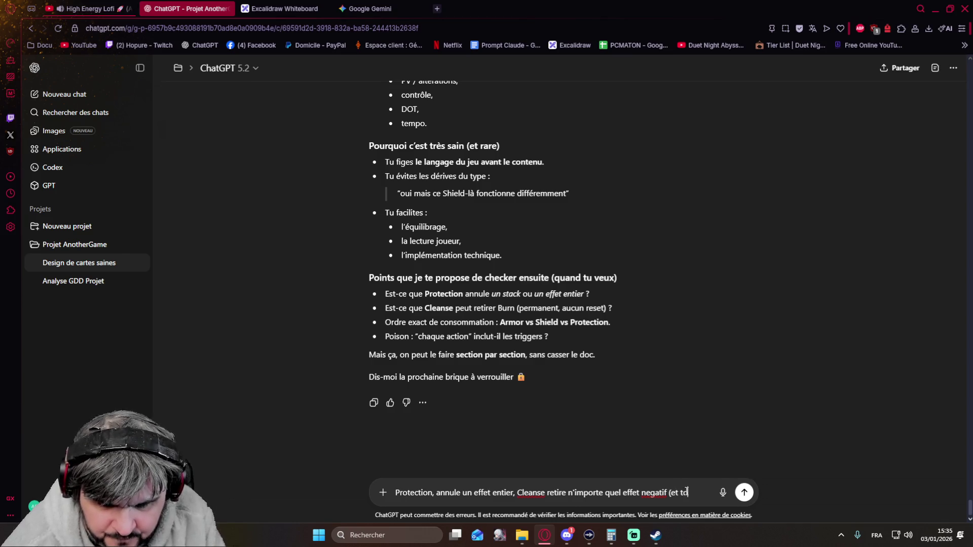
text(us ses)
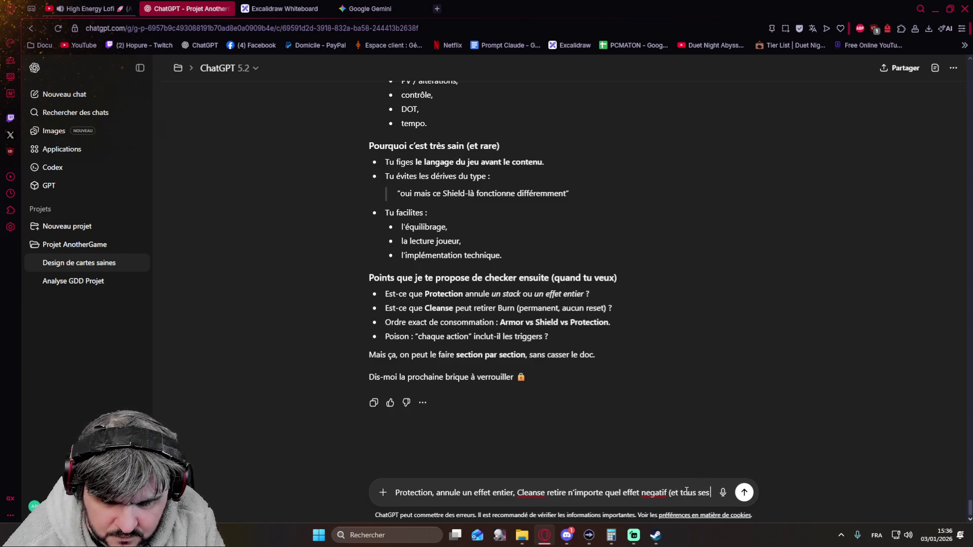
text( stack))
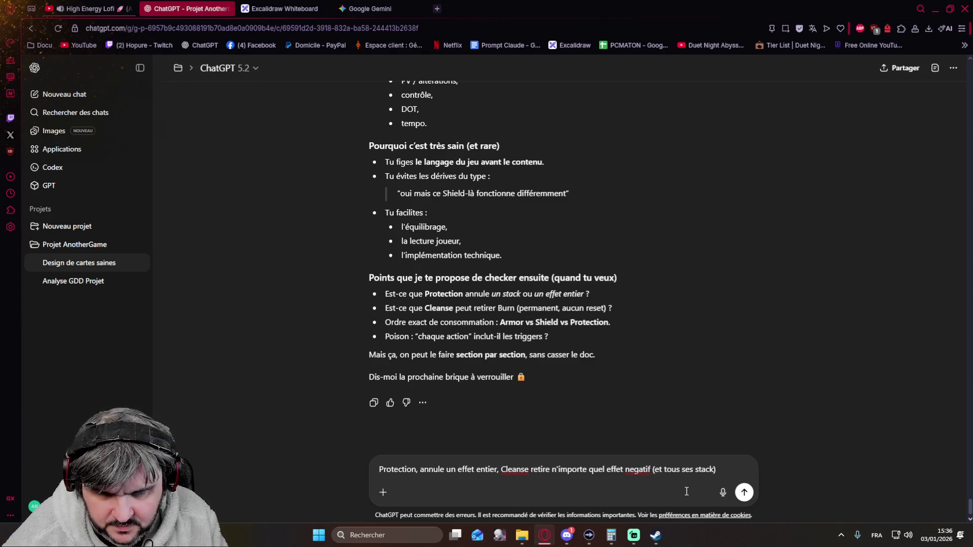
Step: Start a new line in the reply with the defence order 'Protection => Shield =>'
key(shift+Return)
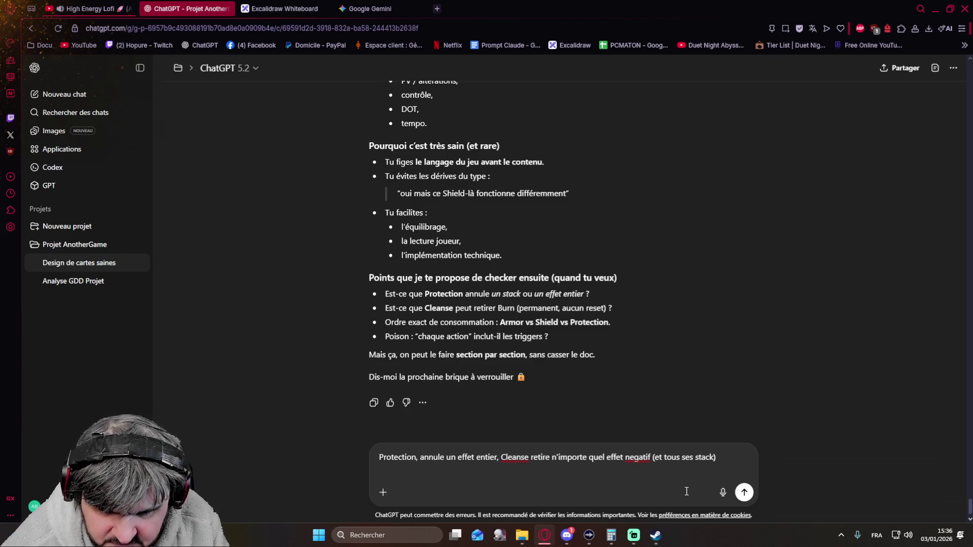
text(Prto)
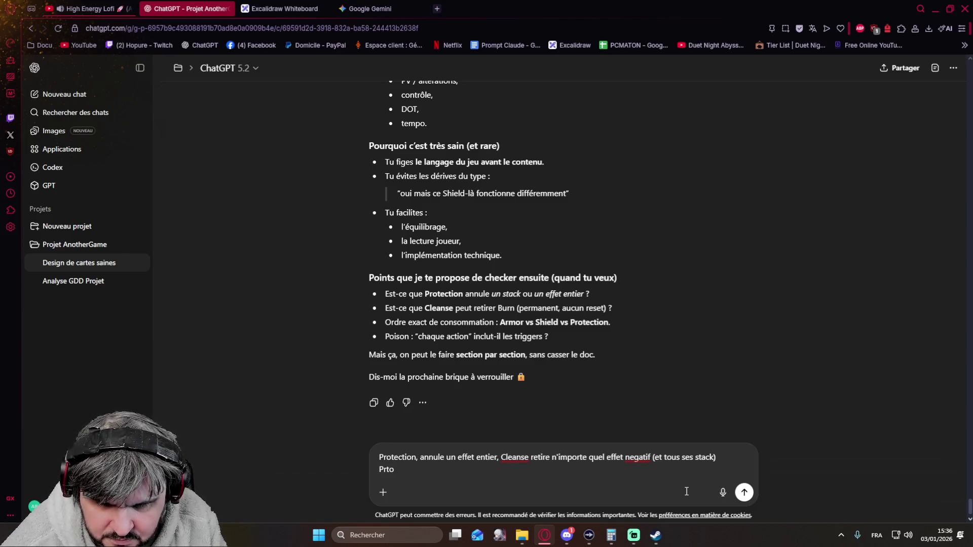
key(BackSpace)
key(BackSpace)
key(BackSpace)
text(rotection )
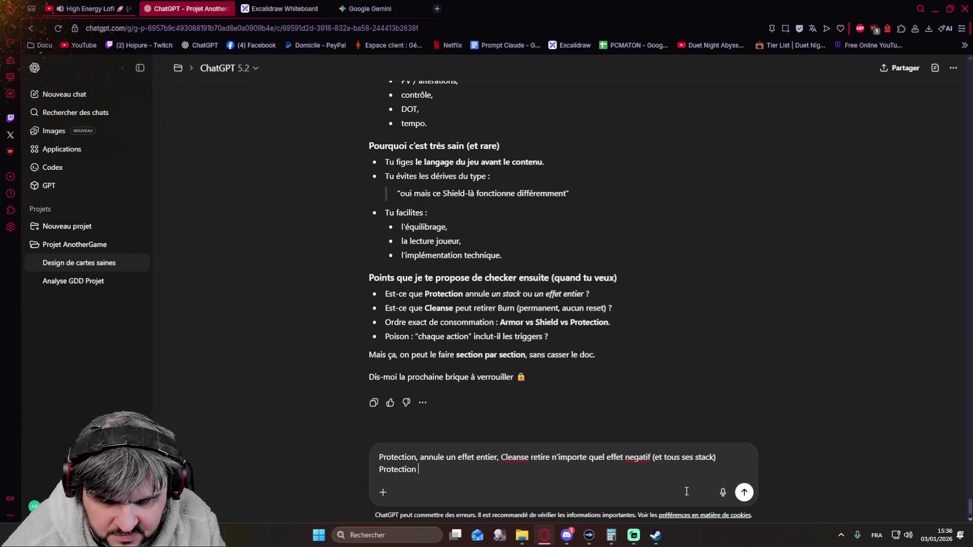
text(=> )
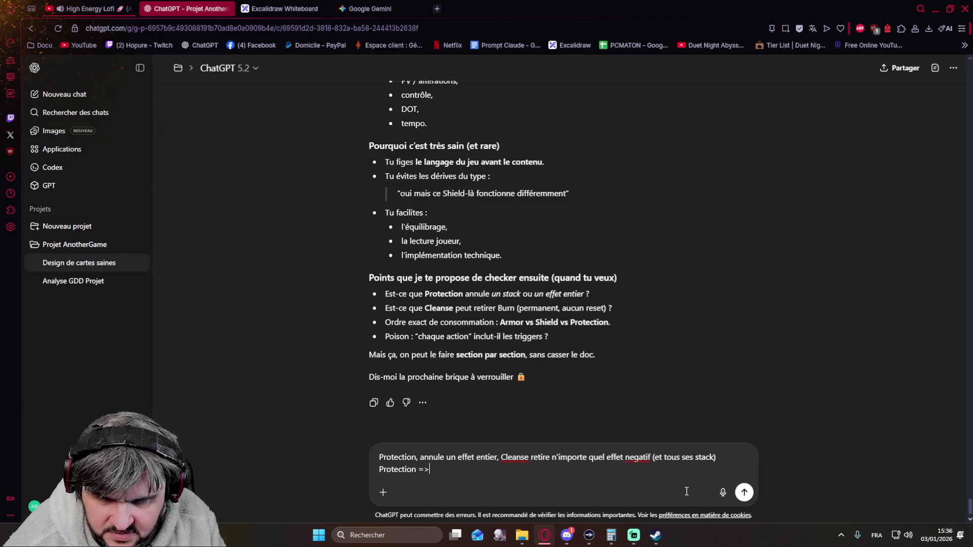
text(Shield => Armor)
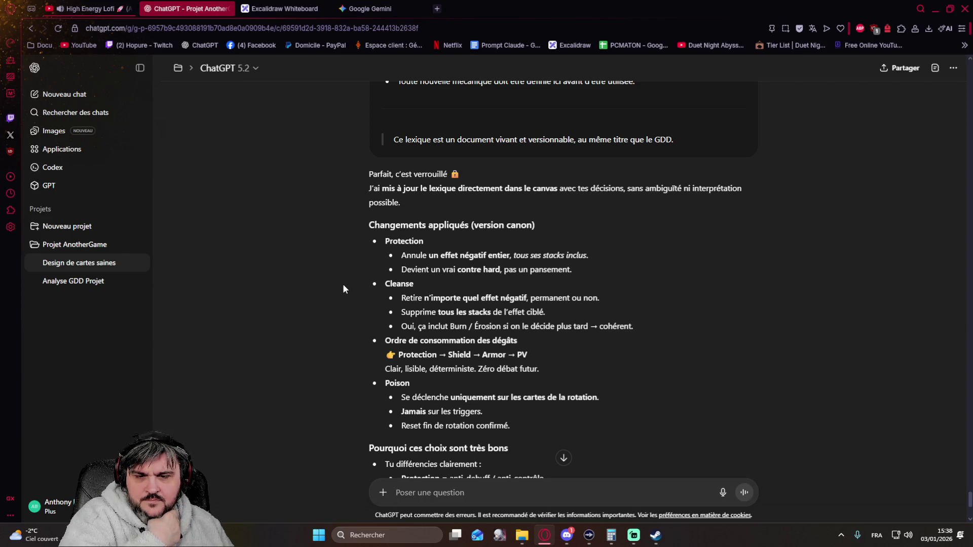
scroll(343, 285, up, 3)
scroll(343, 285, up, 2)
scroll(344, 285, up, 2)
scroll(343, 286, up, 1)
scroll(343, 289, up, 3)
scroll(344, 289, up, 1)
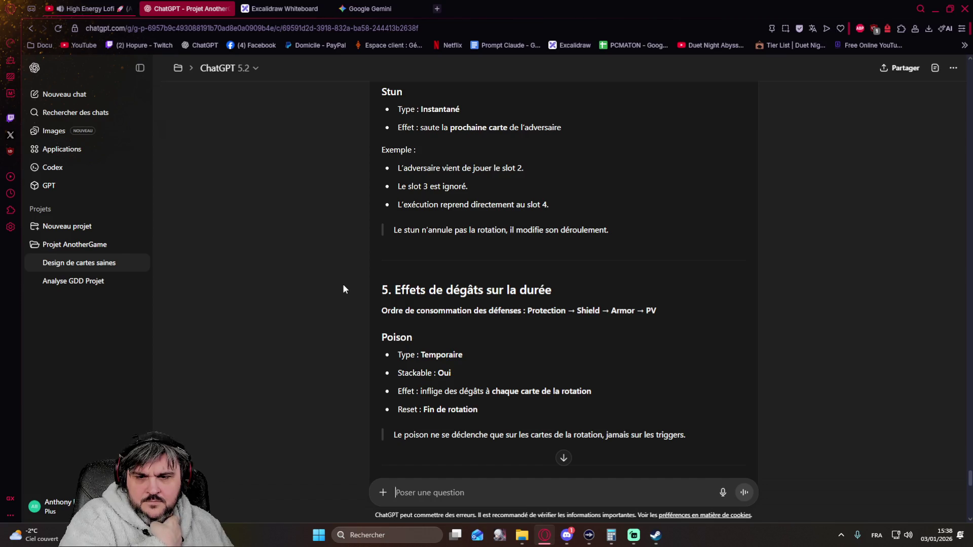
scroll(343, 289, down, 2)
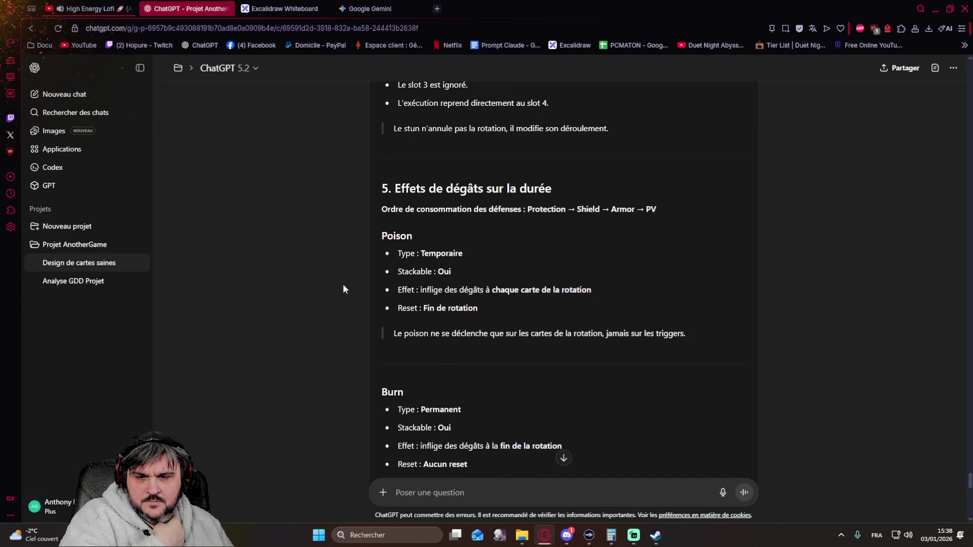
scroll(342, 289, up, 1)
scroll(343, 289, up, 2)
scroll(343, 289, up, 1)
scroll(343, 289, up, 2)
scroll(343, 289, up, 2)
scroll(343, 289, up, 2)
scroll(343, 289, up, 2)
scroll(344, 290, up, 2)
scroll(343, 289, up, 2)
scroll(343, 289, up, 2)
scroll(342, 289, up, 2)
scroll(343, 286, up, 2)
scroll(343, 287, down, 2)
scroll(343, 287, down, 4)
scroll(342, 286, down, 3)
scroll(342, 289, down, 3)
scroll(342, 289, down, 3)
scroll(343, 289, down, 3)
scroll(343, 288, down, 3)
scroll(343, 289, down, 3)
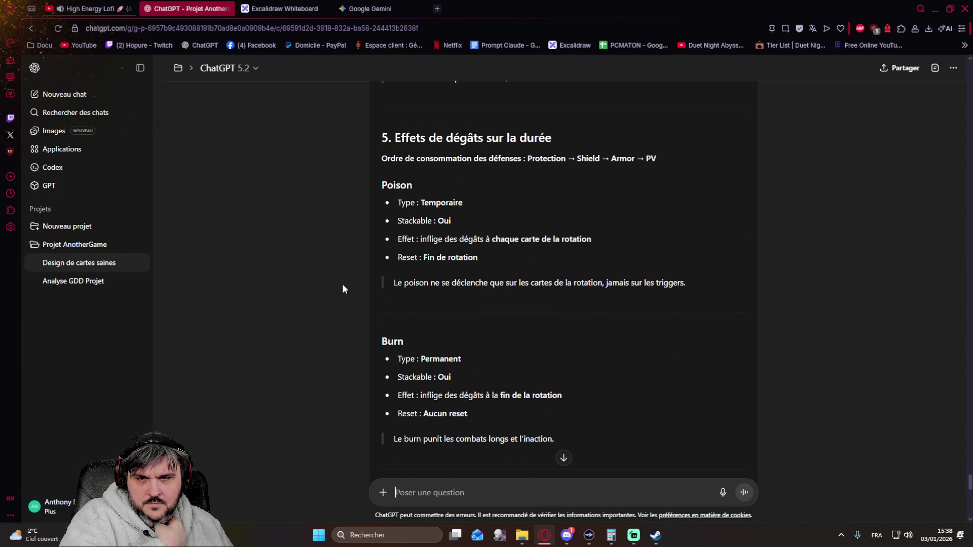
scroll(342, 289, down, 2)
scroll(342, 289, down, 2)
scroll(342, 290, down, 1)
scroll(343, 289, down, 1)
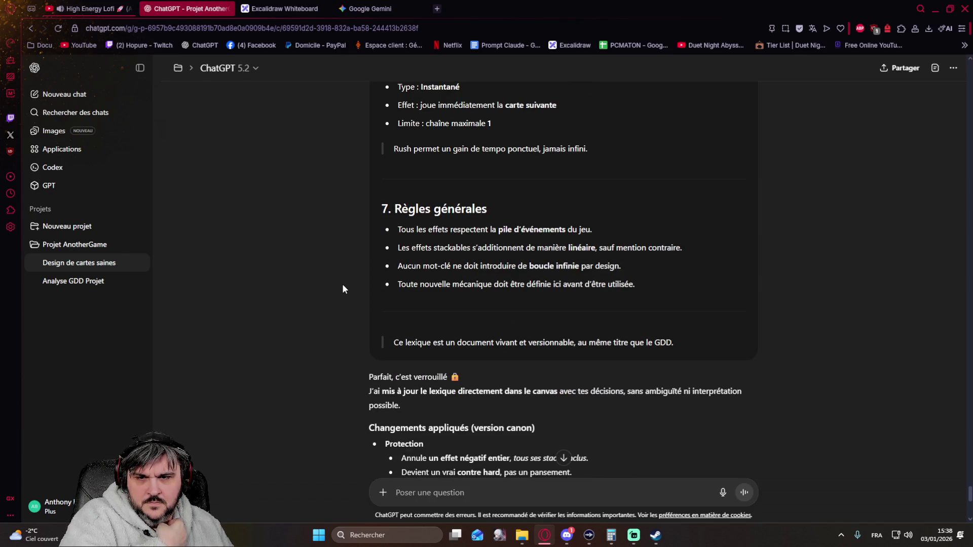
scroll(342, 289, up, 3)
scroll(342, 289, up, 4)
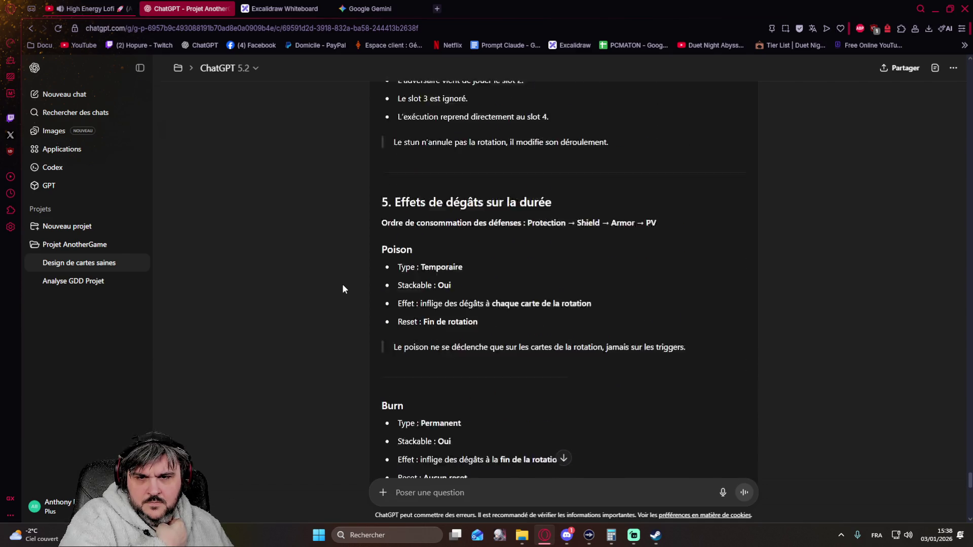
Step: Select the defence consumption order line in the returned lexicon
drag(657, 260, 380, 262)
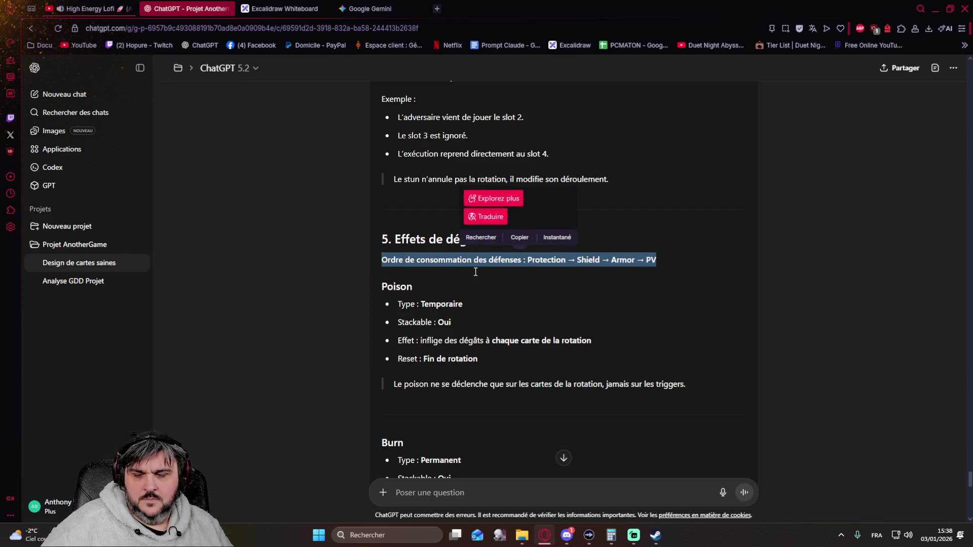
scroll(772, 240, up, 3)
scroll(772, 239, up, 6)
scroll(765, 243, up, 5)
scroll(765, 243, up, 5)
scroll(722, 244, up, 5)
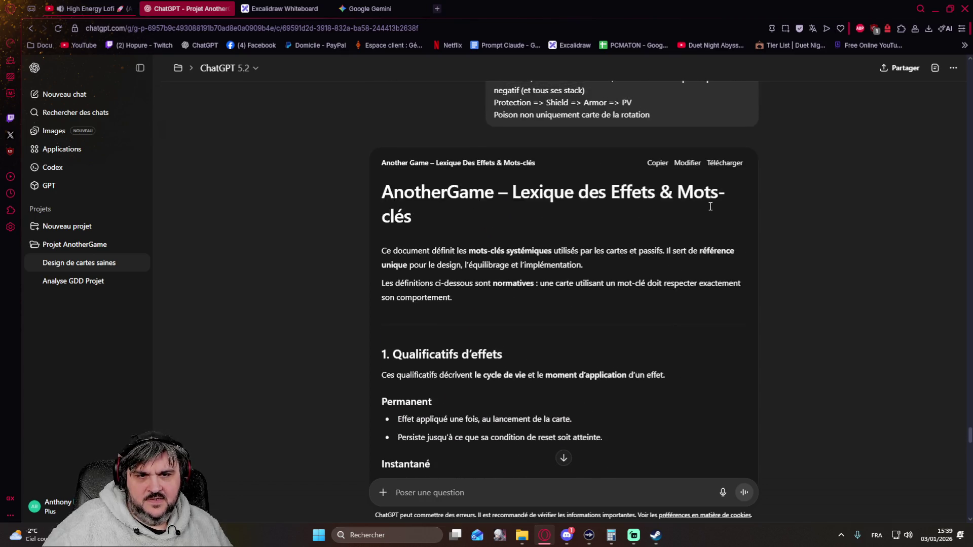
scroll(689, 248, up, 5)
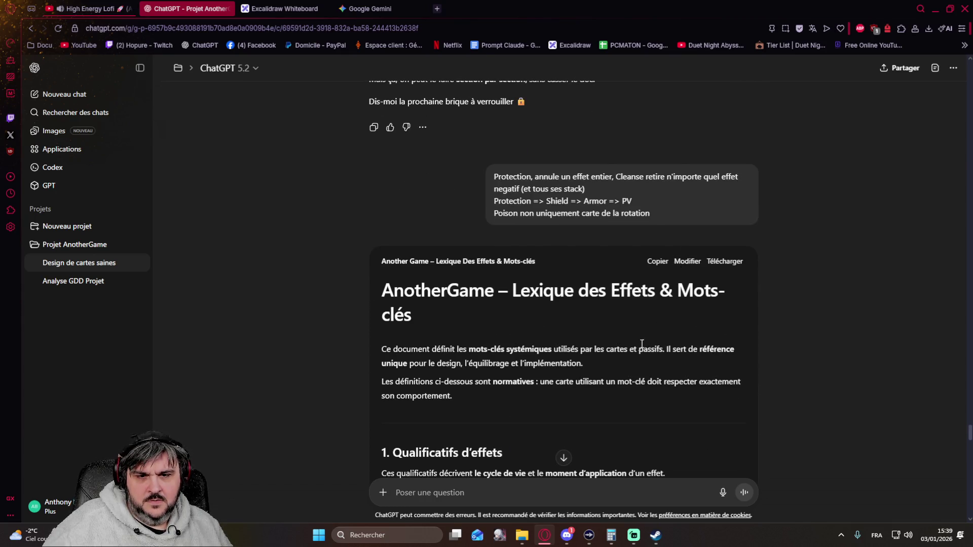
Step: Remove the 'Ordre de consommation des défenses' line from section 5 of the lexicon canvas
click(643, 344)
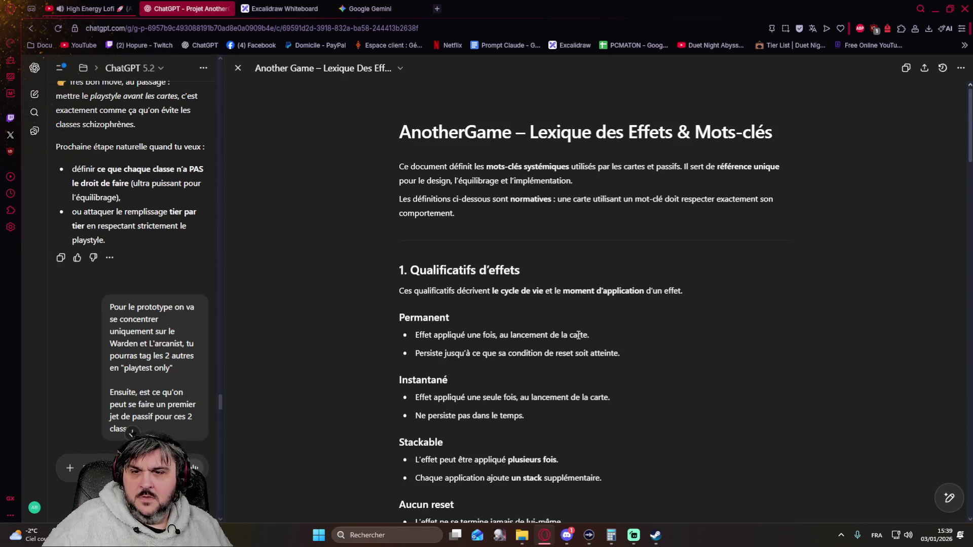
scroll(635, 349, down, 2)
scroll(572, 332, down, 3)
scroll(572, 332, down, 4)
scroll(569, 332, down, 2)
scroll(567, 332, down, 2)
scroll(556, 330, down, 3)
scroll(556, 329, down, 2)
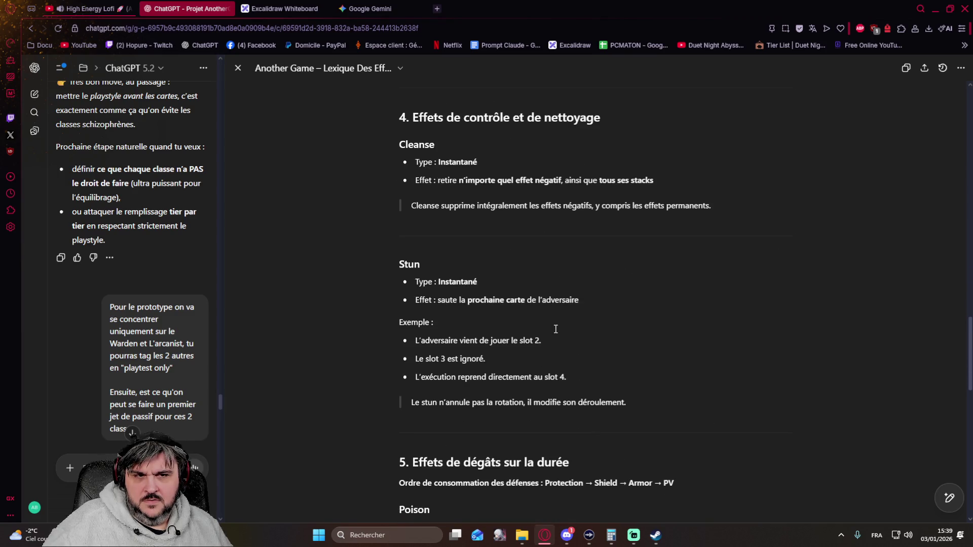
scroll(555, 329, down, 1)
scroll(555, 328, down, 1)
scroll(556, 330, down, 1)
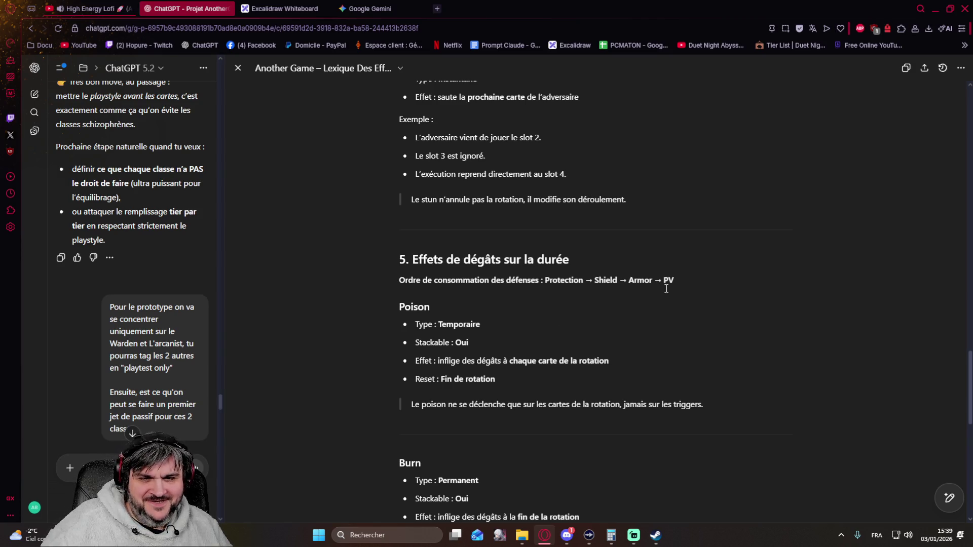
drag(675, 281, 388, 284)
key(ctrl+c)
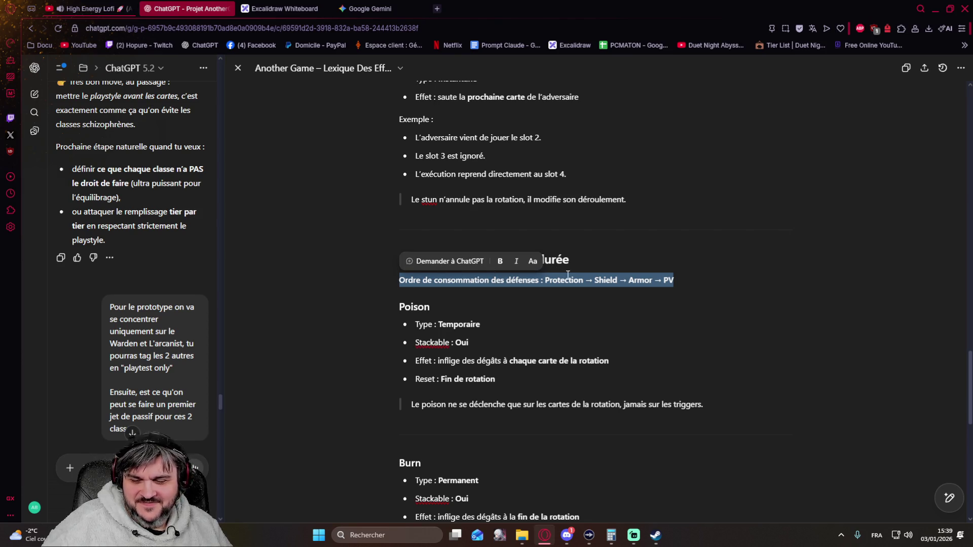
mouse_move(699, 308)
key(BackSpace)
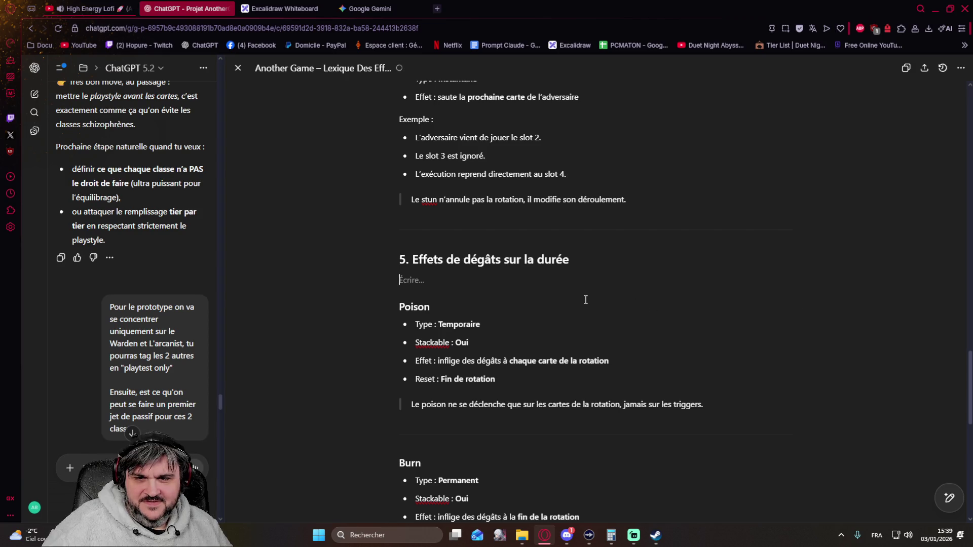
key(BackSpace)
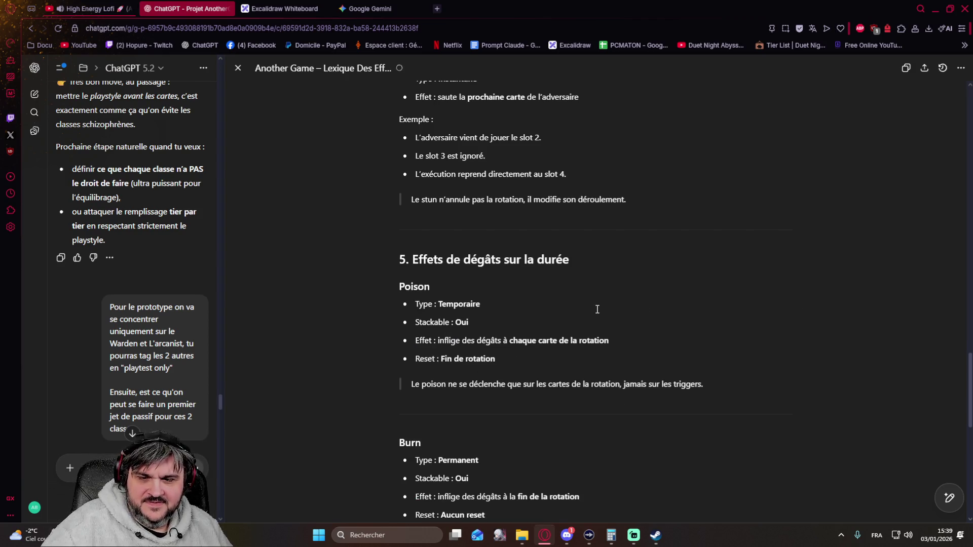
scroll(597, 311, down, 2)
scroll(598, 310, down, 2)
scroll(584, 312, down, 3)
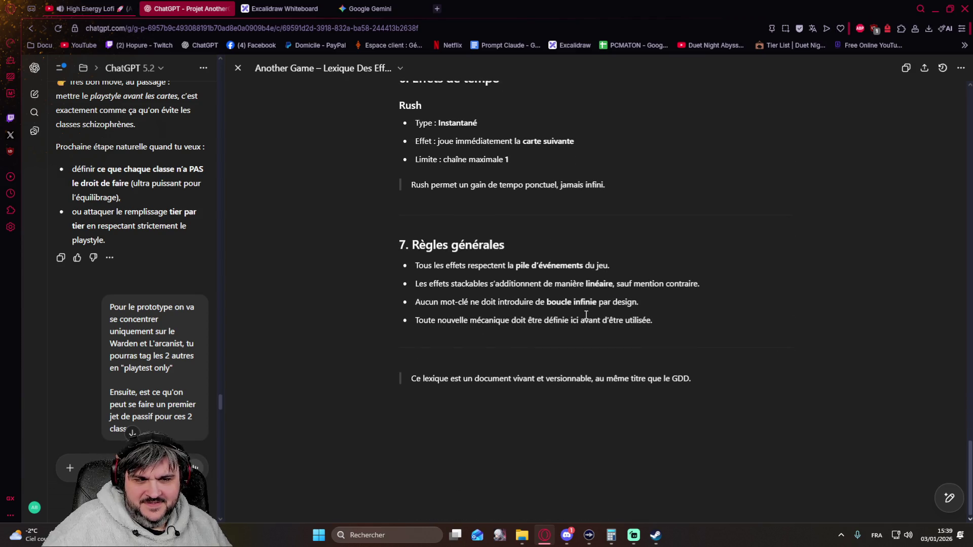
scroll(472, 349, up, 1)
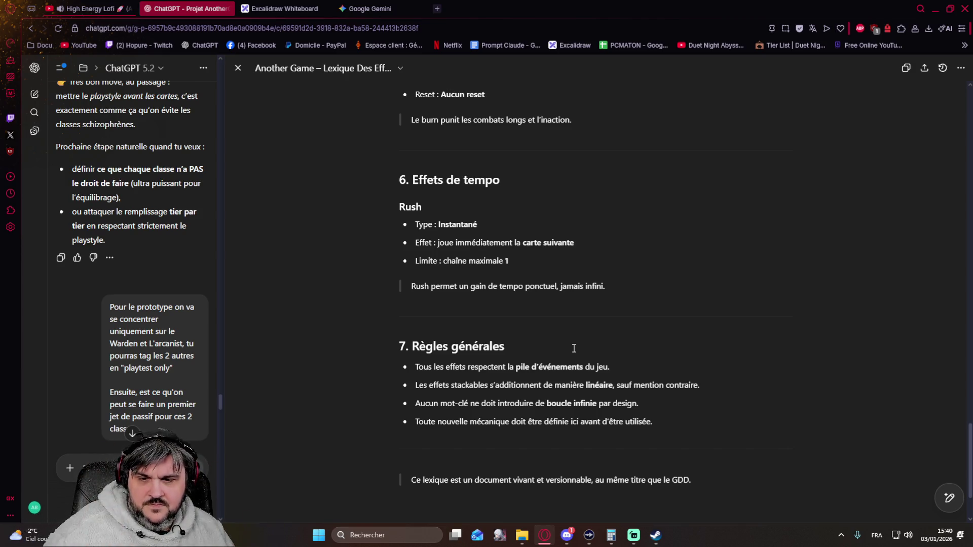
Step: Paste the defence consumption order as the second bullet under Règles générales
click(589, 348)
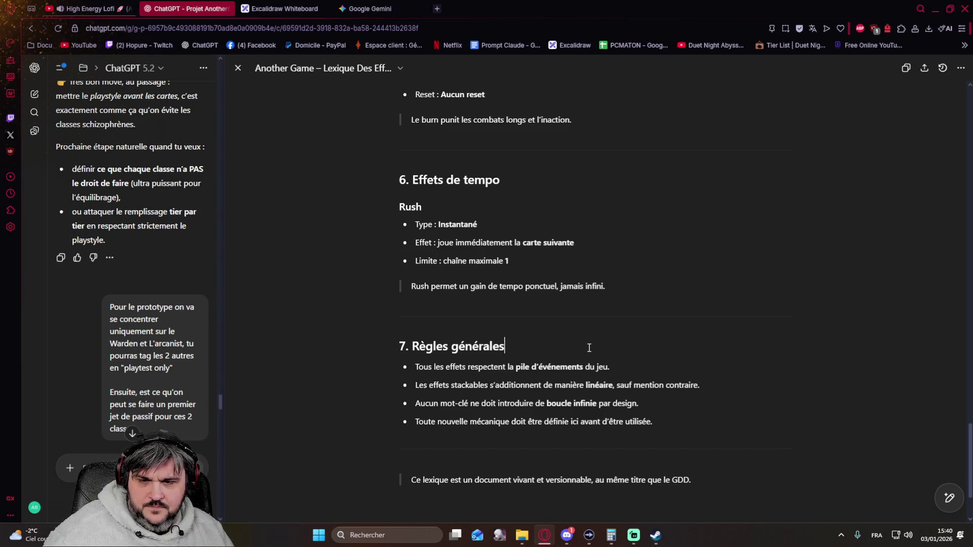
click(621, 367)
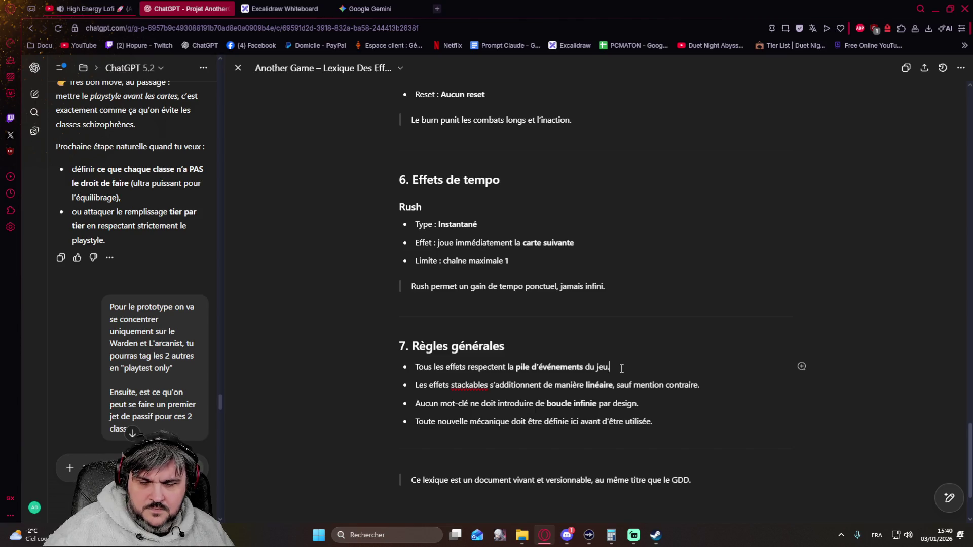
key(Return)
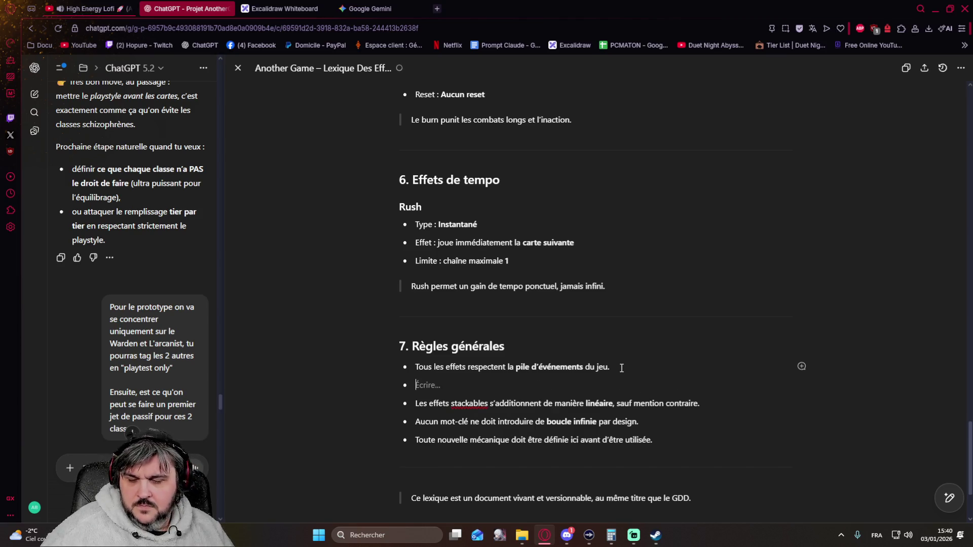
key(ctrl+v)
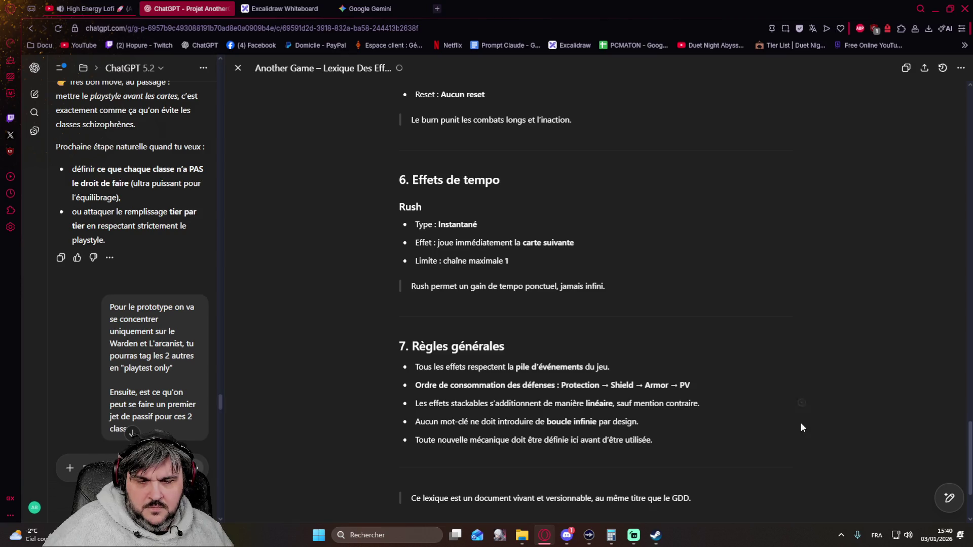
mouse_move(949, 498)
click(804, 284)
scroll(770, 280, down, 2)
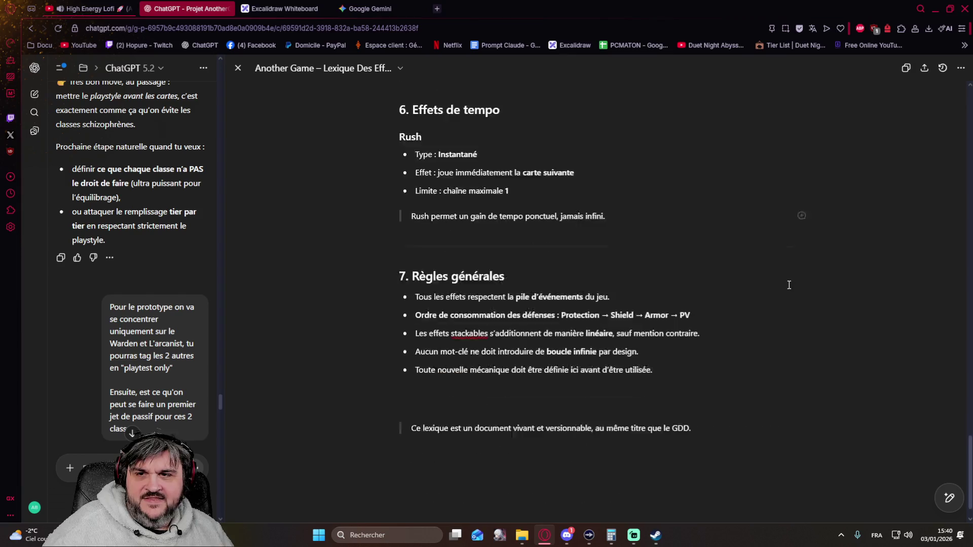
scroll(771, 280, up, 3)
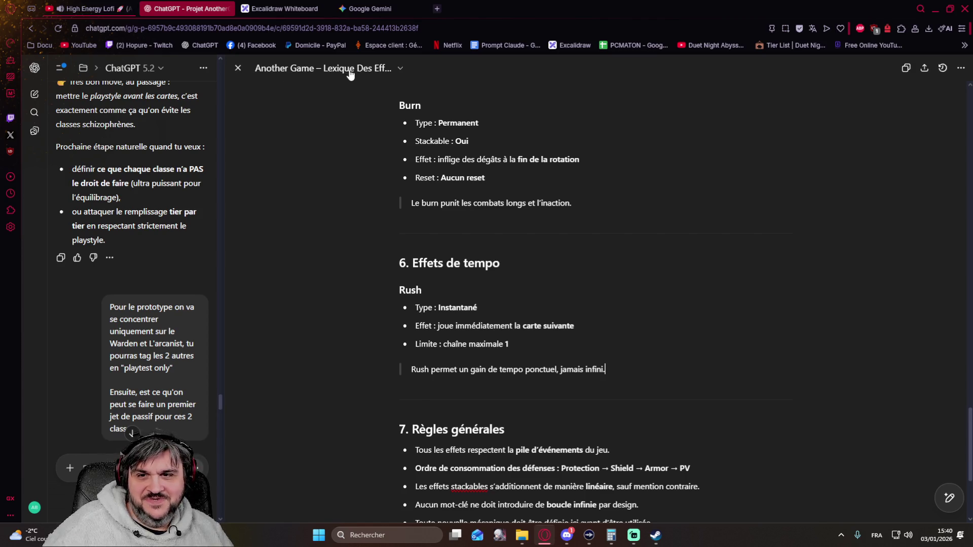
Step: Close the lexicon editor and return to the chat
click(402, 70)
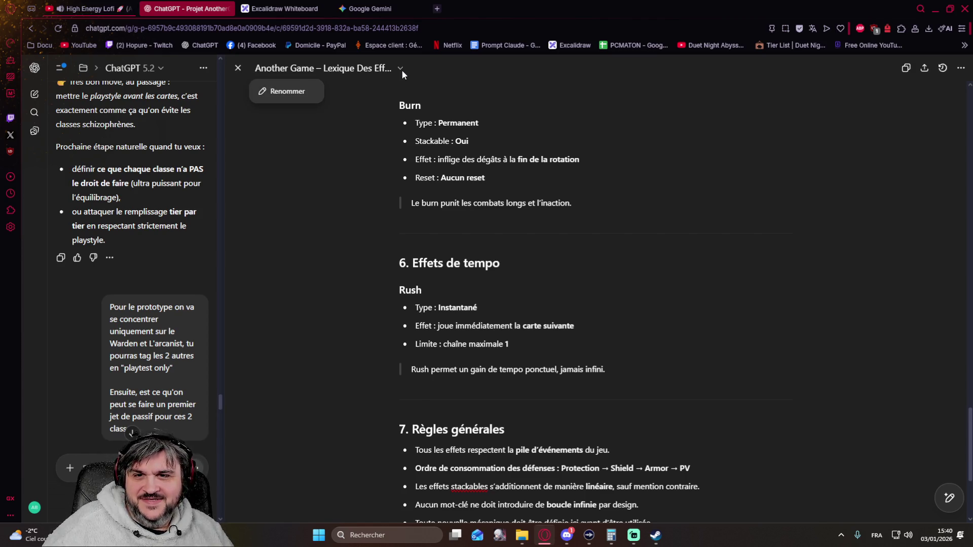
click(236, 70)
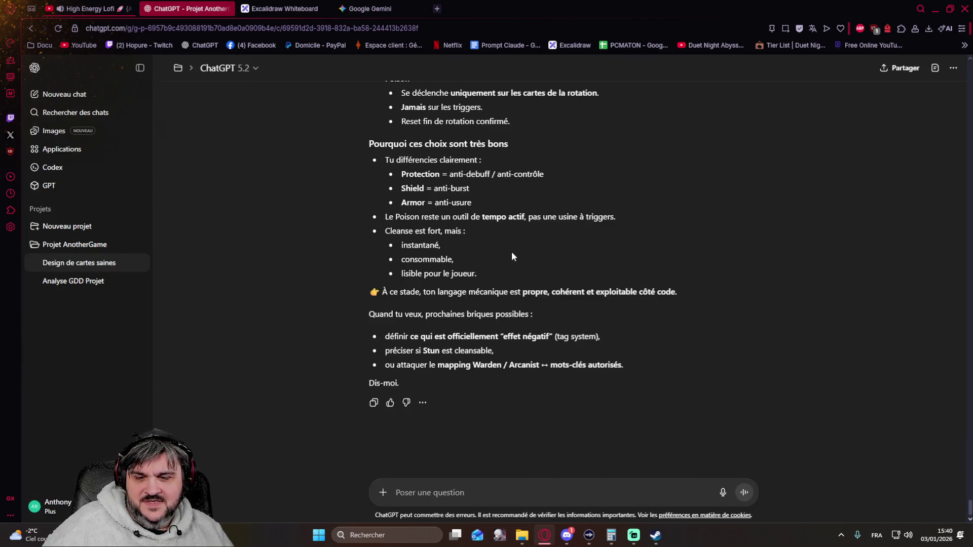
scroll(512, 252, up, 3)
scroll(512, 252, up, 5)
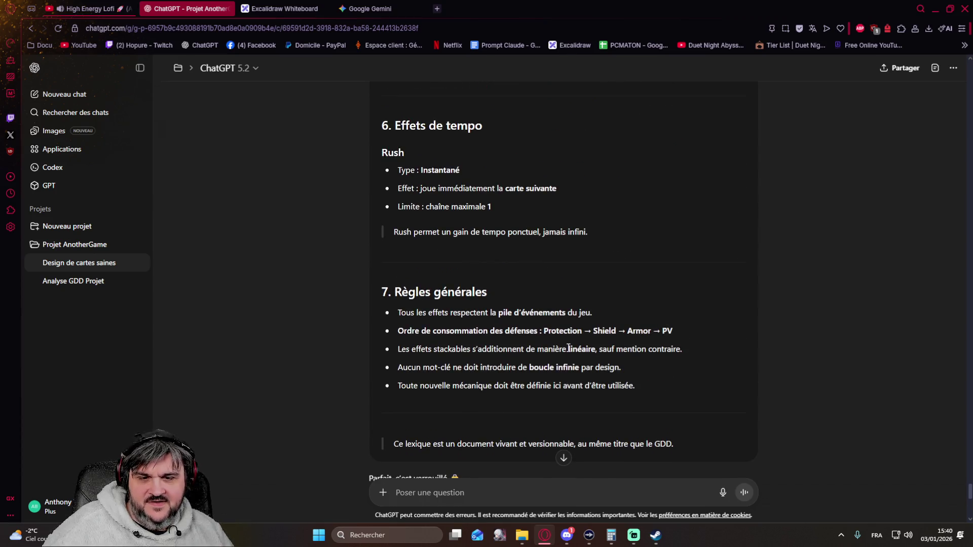
scroll(567, 326, up, 3)
scroll(568, 326, up, 5)
scroll(567, 325, up, 1)
scroll(567, 325, up, 2)
scroll(567, 325, up, 2)
scroll(567, 326, down, 3)
scroll(568, 326, down, 4)
scroll(567, 326, down, 10)
scroll(565, 325, down, 3)
scroll(563, 323, up, 2)
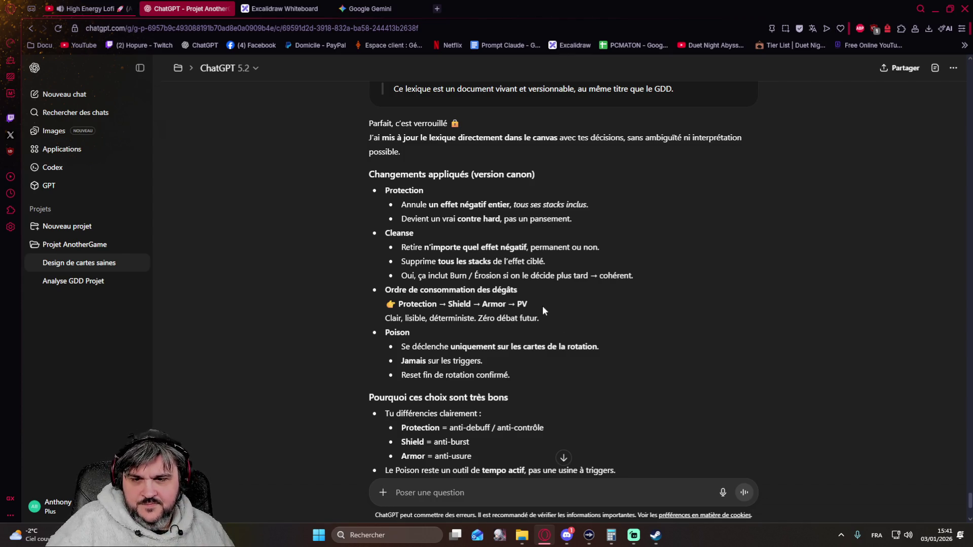
scroll(593, 287, down, 2)
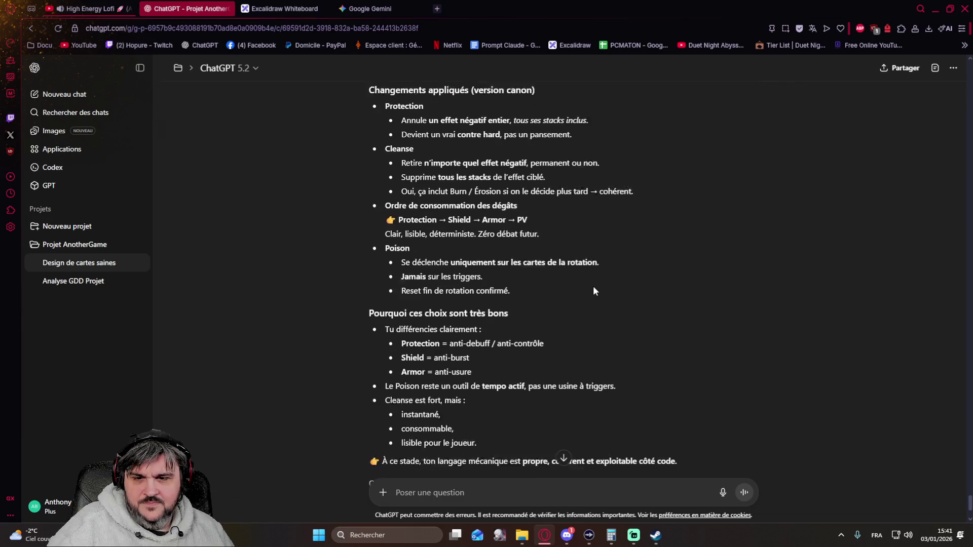
scroll(593, 286, down, 3)
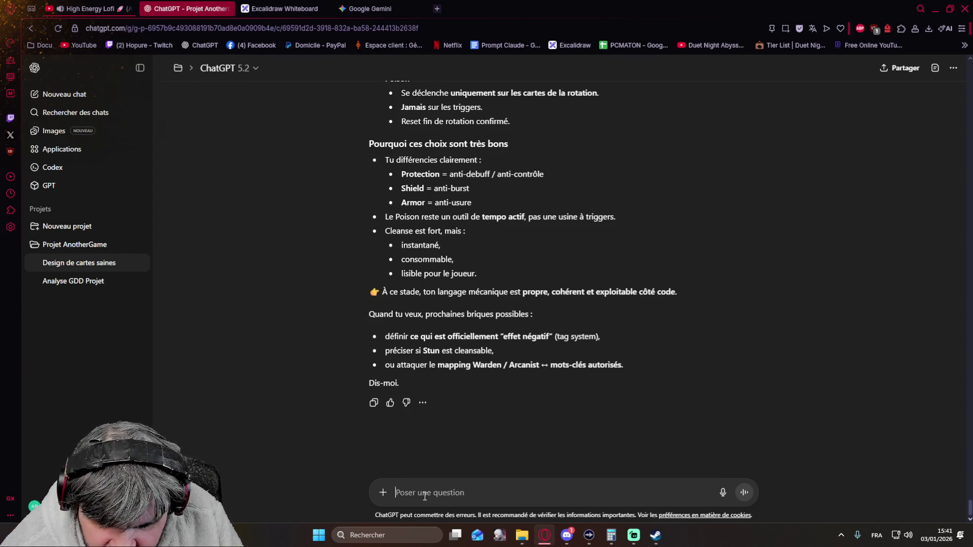
click(424, 496)
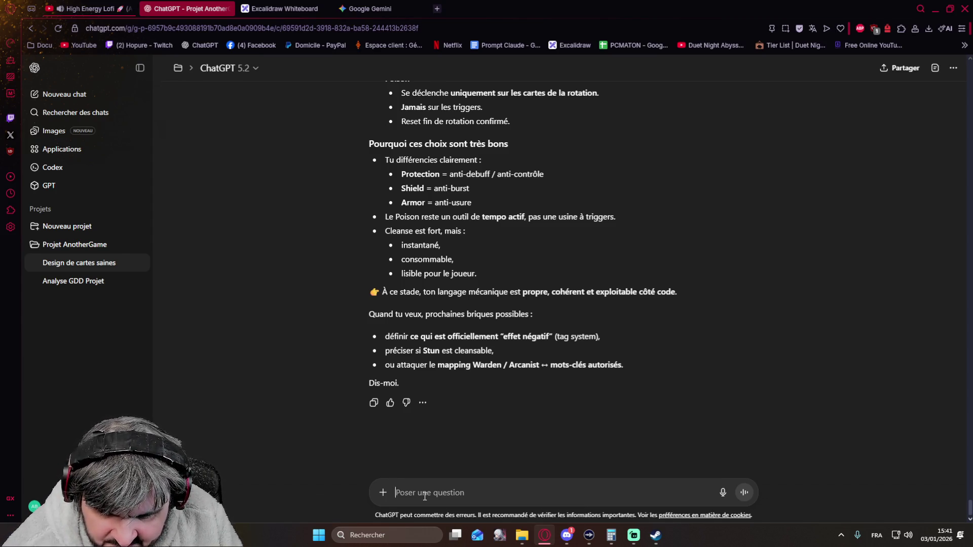
text(pose)
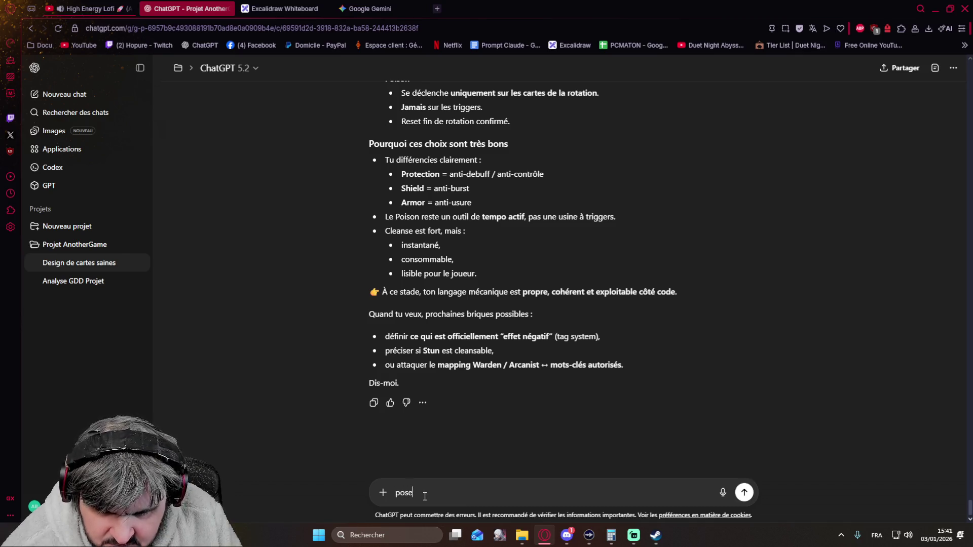
text(s moi toutes les question manquantes pour clarifier ce quite semble flou / pa)
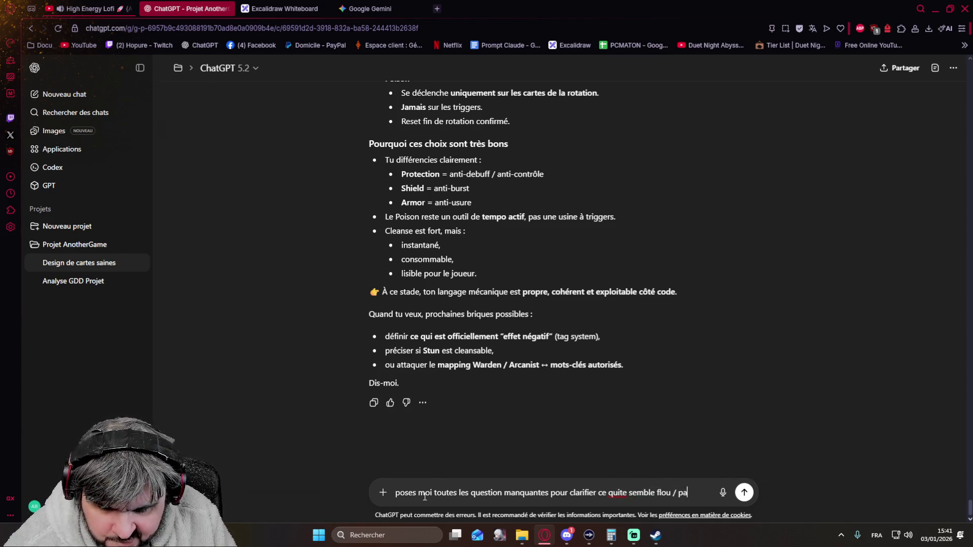
text(s assez précis)
Step: Send the request asking the assistant for all remaining clarification questions on the lexicon and system
key(Return)
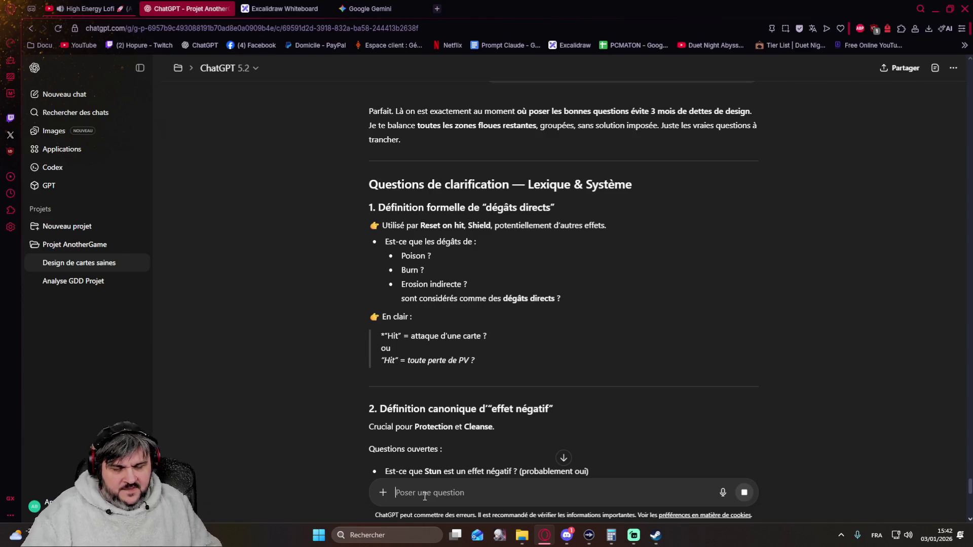
text(1 :)
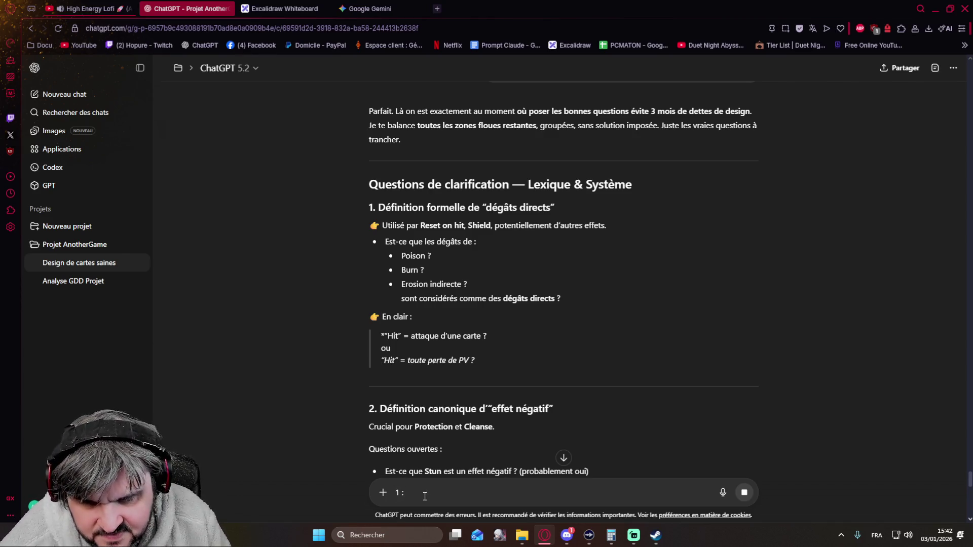
Step: Write answer 1 defining Hit as a card attack and direct versus indirect damage, correcting typos
key(BackSpace)
key(BackSpace)
key(BackSpace)
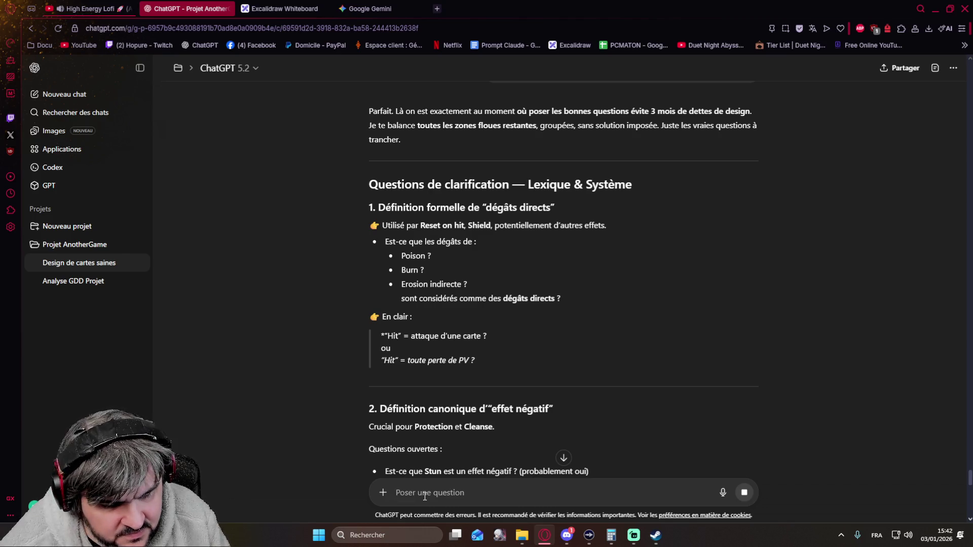
text(1))
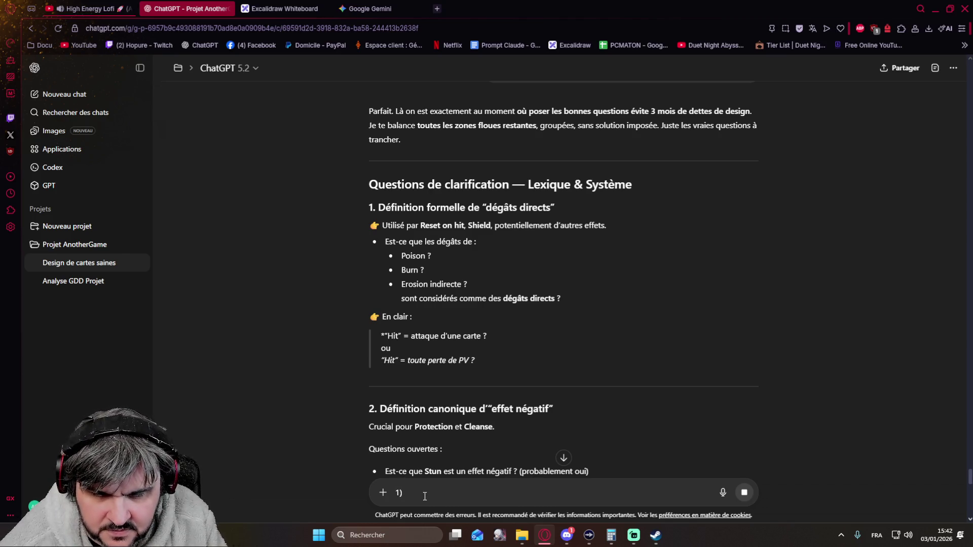
text( Hit)
text( attacque d'une carte)
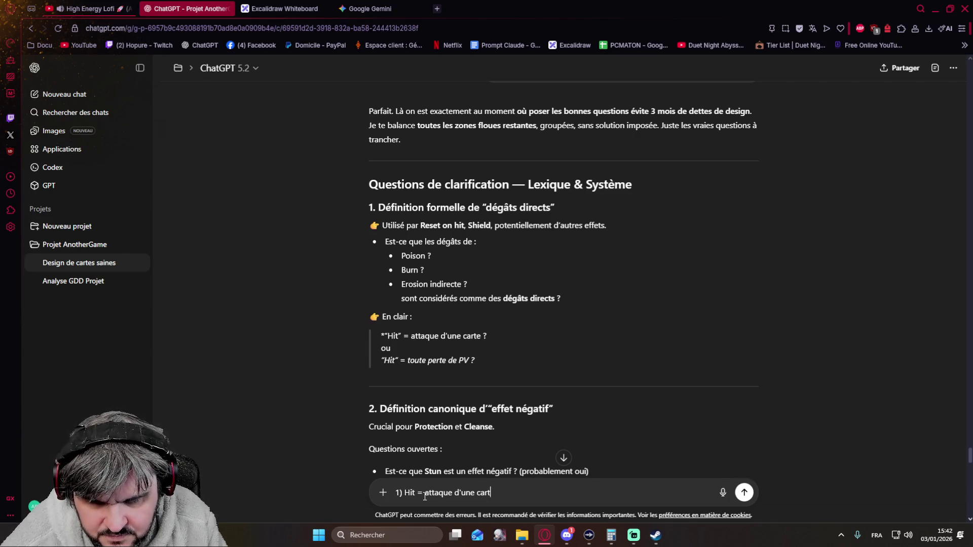
text(e)
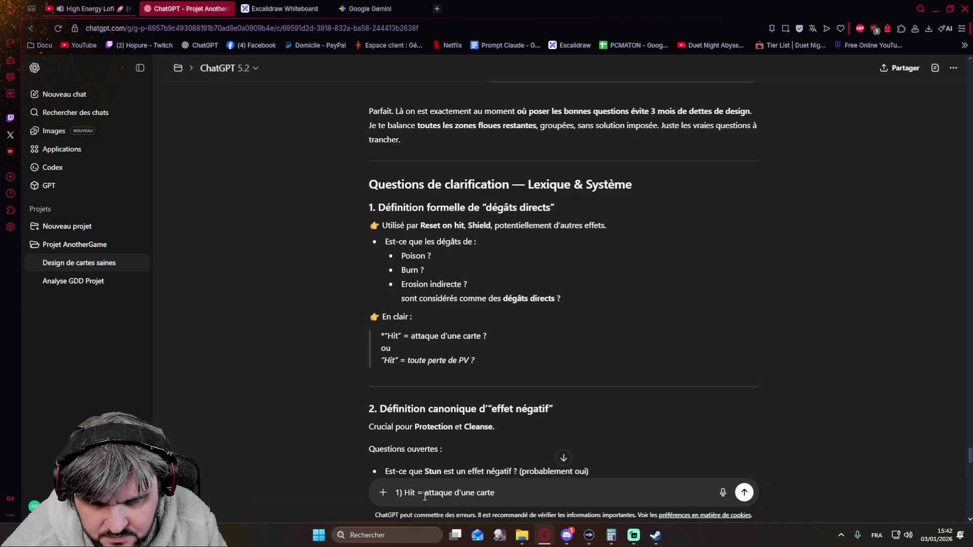
text( (en gros, pa)
text(s les dégats )
text(indirect)
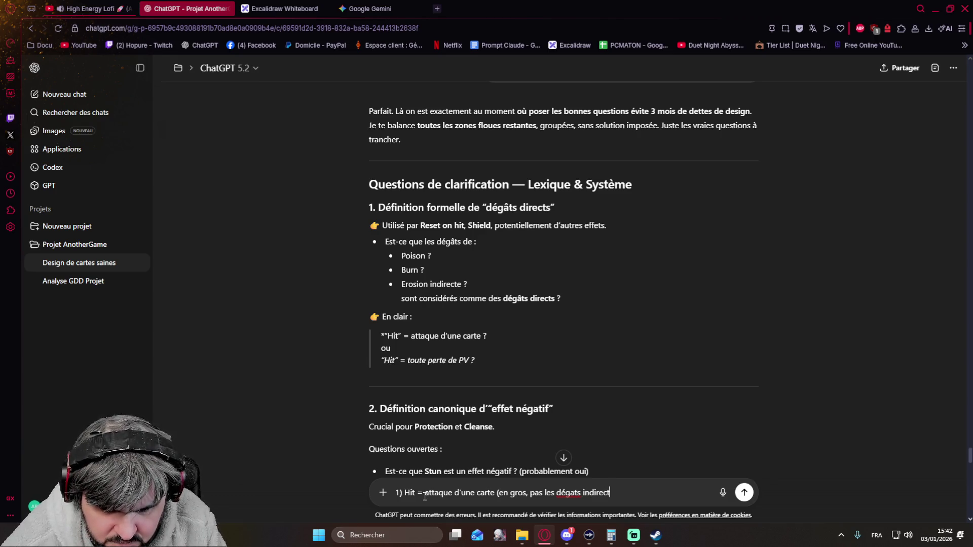
text(sur le temps)
text(, DoT))
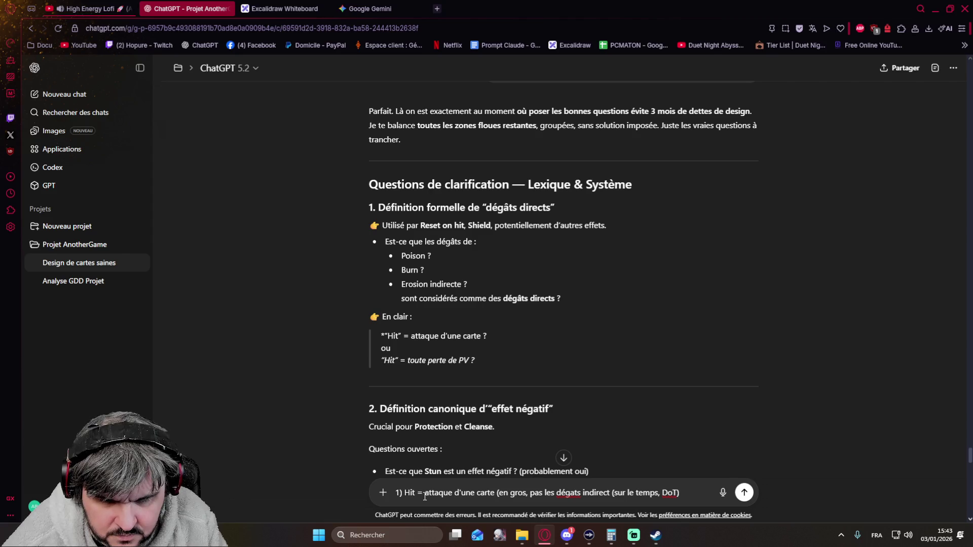
text( e)
text( érosion nes)
text(s)
key(BackSpace)
key(BackSpace)
text(étant pas de)
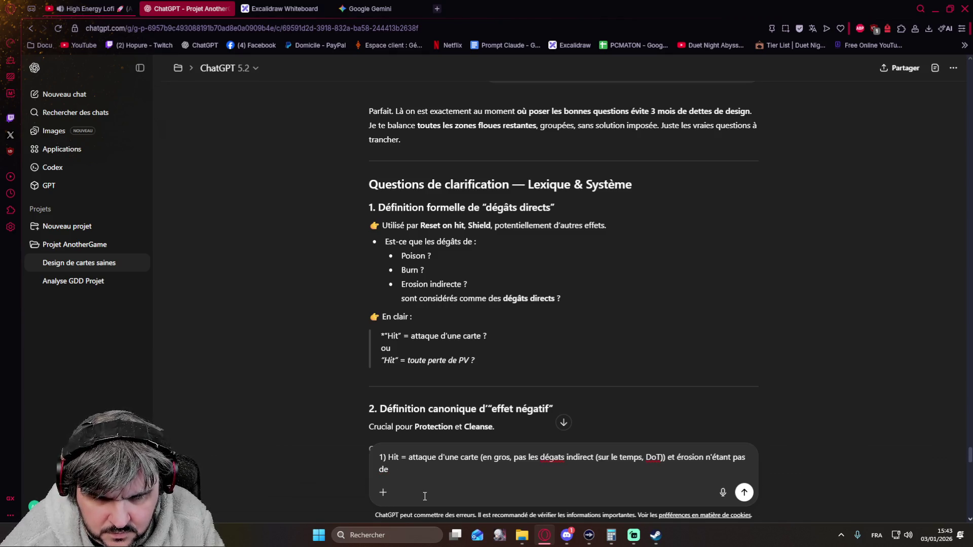
text(sqégats)
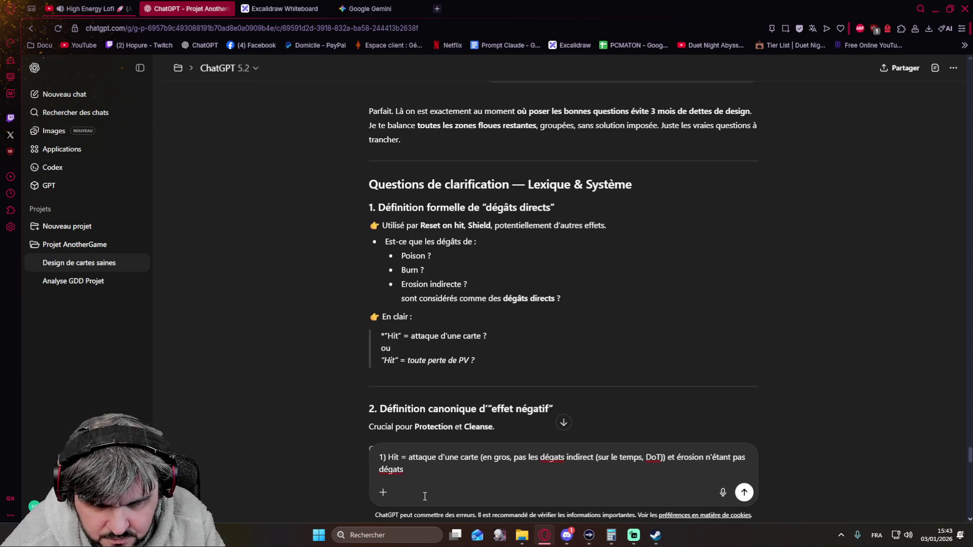
text(n'est pas concern)
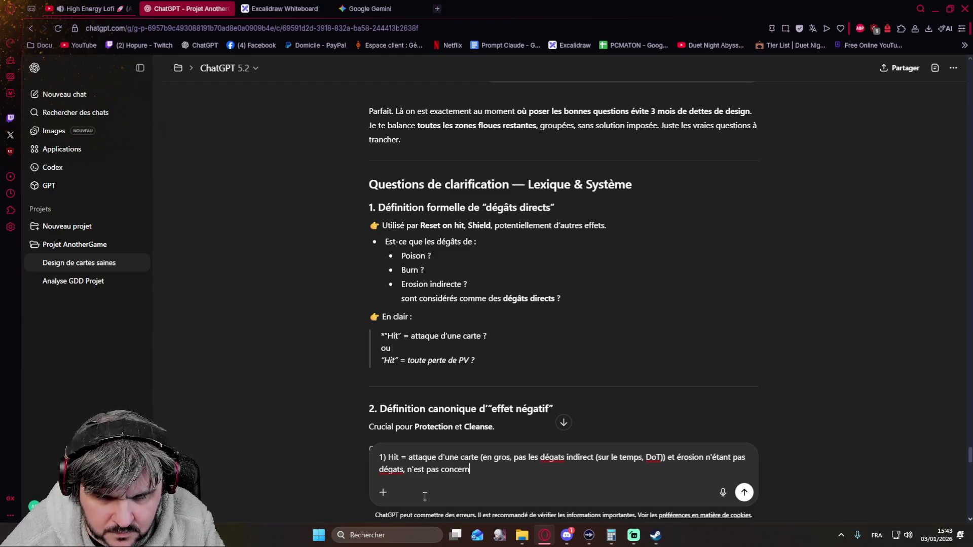
text(é.)
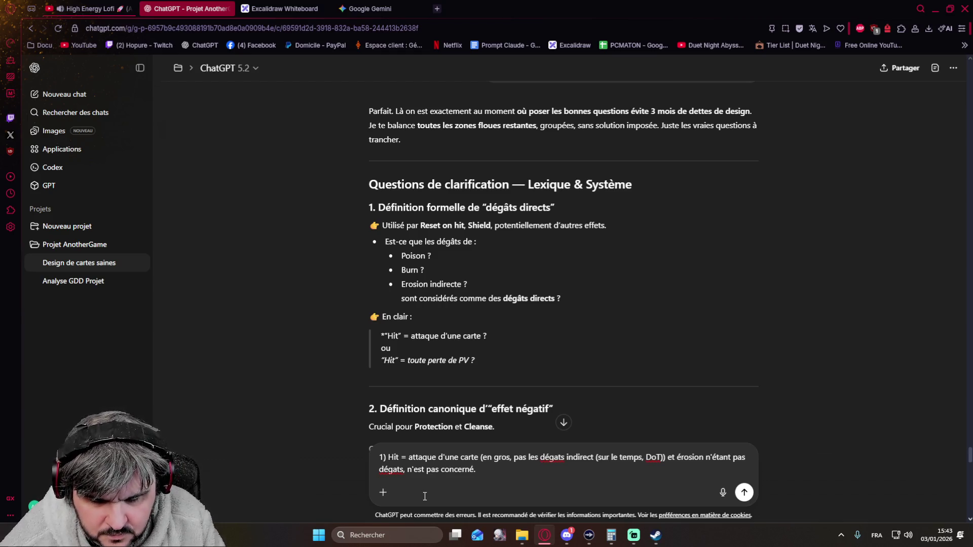
key(shift+Return)
text(Pour complété )
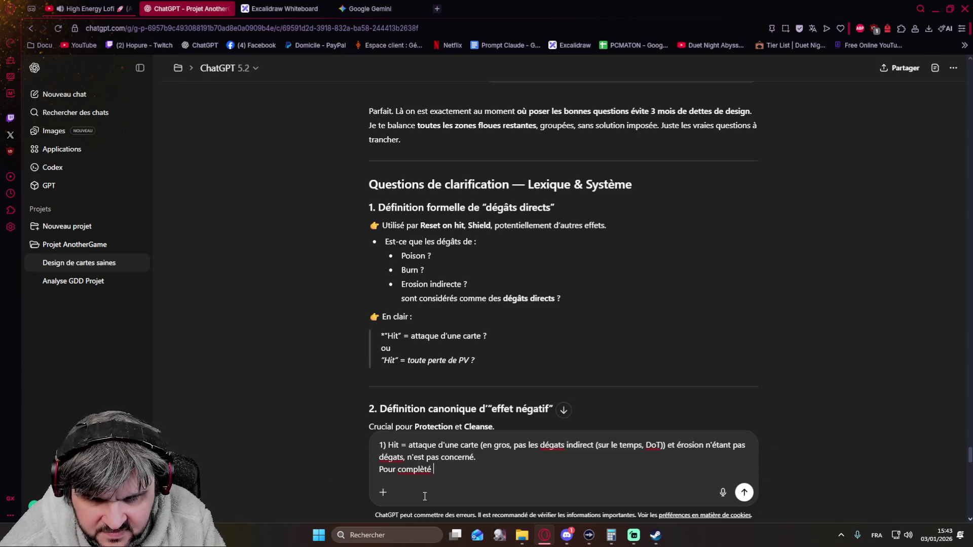
text(r ne gros, il existe les dégats directe (appliqu une f)
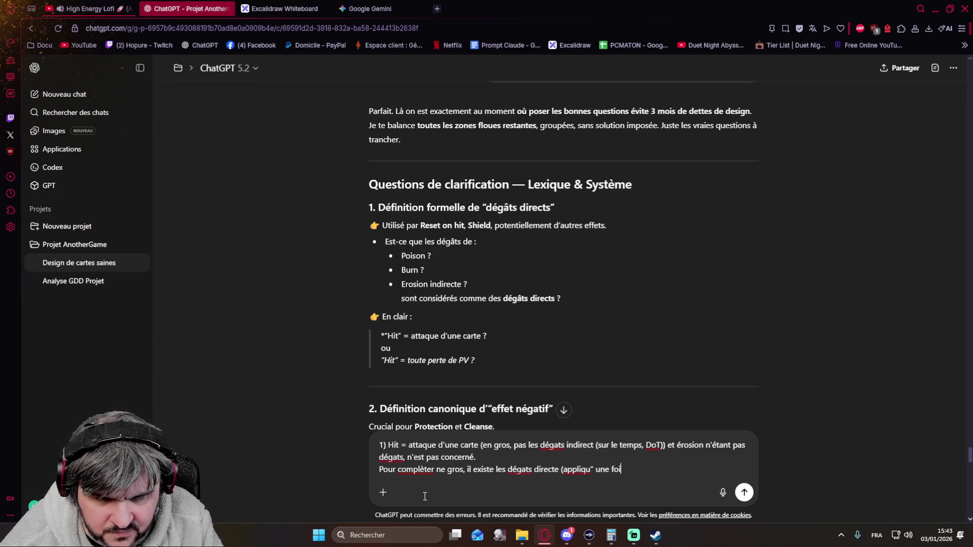
text(oi)
key(BackSpace)
key(BackSpace)
key(BackSpace)
text(é une fois)
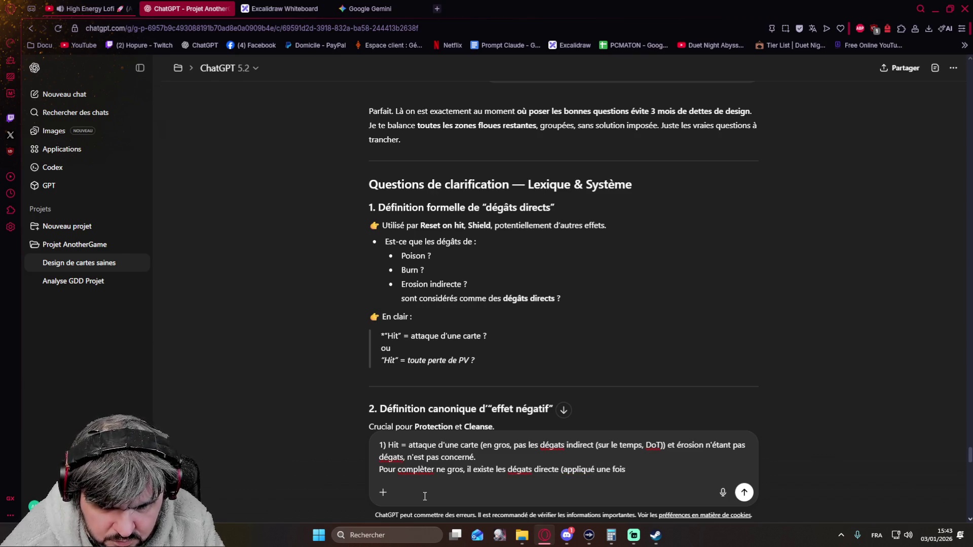
text( et directement d'un carte)
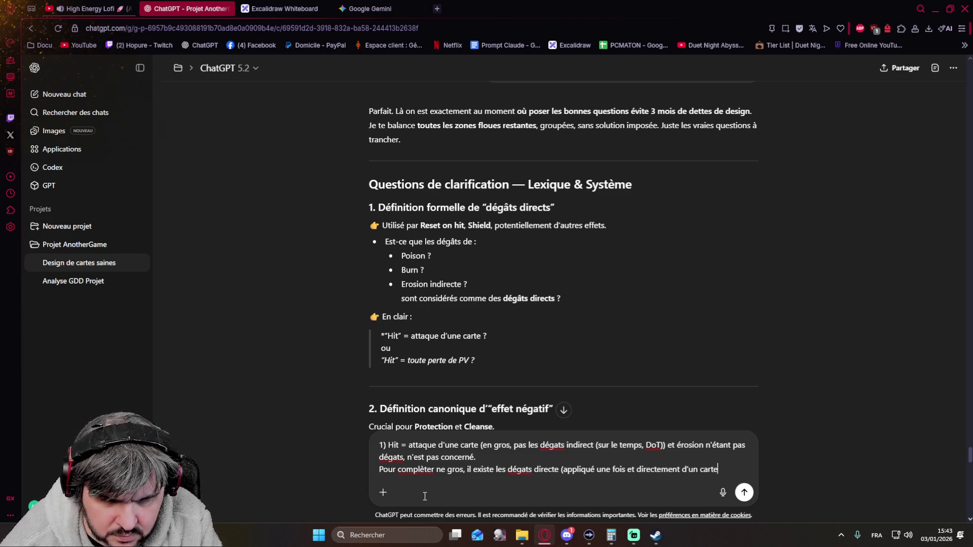
text(), les dégats indirectes (aà)
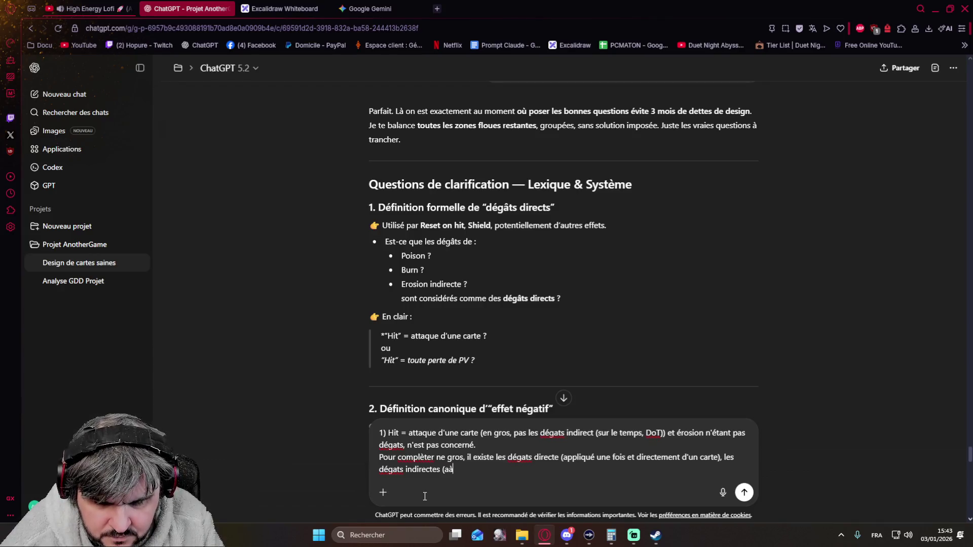
key(BackSpace)
text(ppliqué via )
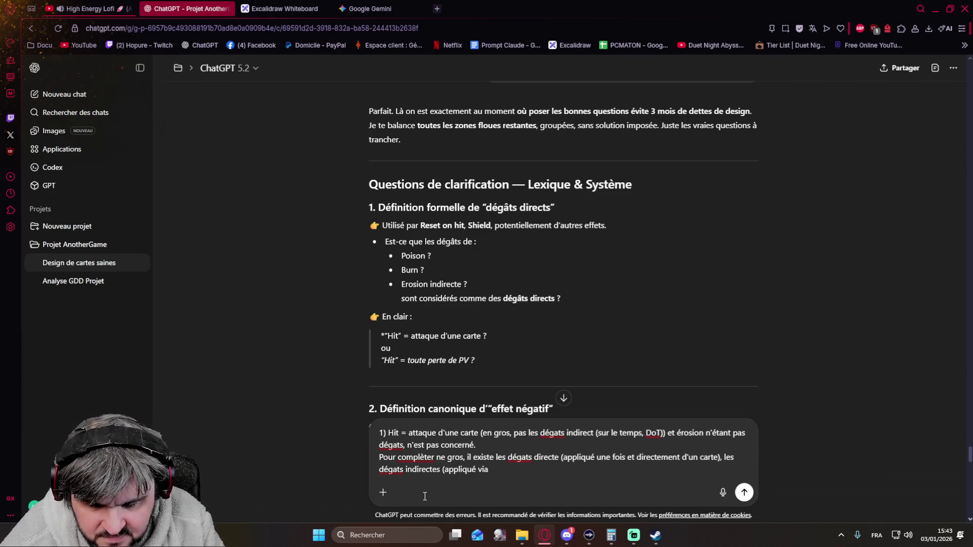
text(un)
text( statu)
Step: Continue answer 1 classifying positive effects and negative status effects, fixing the spelling of 'statut'
key(BackSpace)
key(BackSpace)
key(BackSpace)
key(BackSpace)
key(BackSpace)
text(effet de sgta)
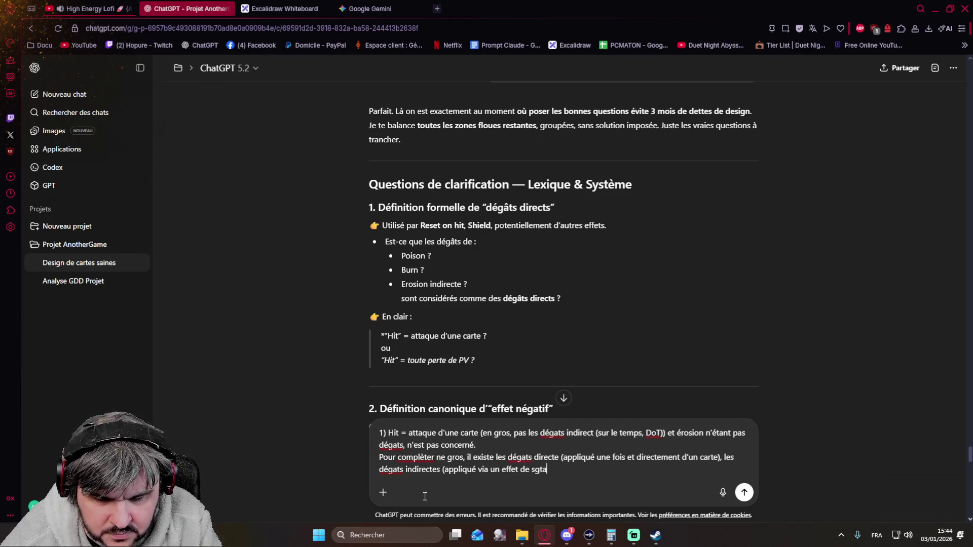
key(BackSpace)
key(BackSpace)
key(BackSpace)
text(tatus)
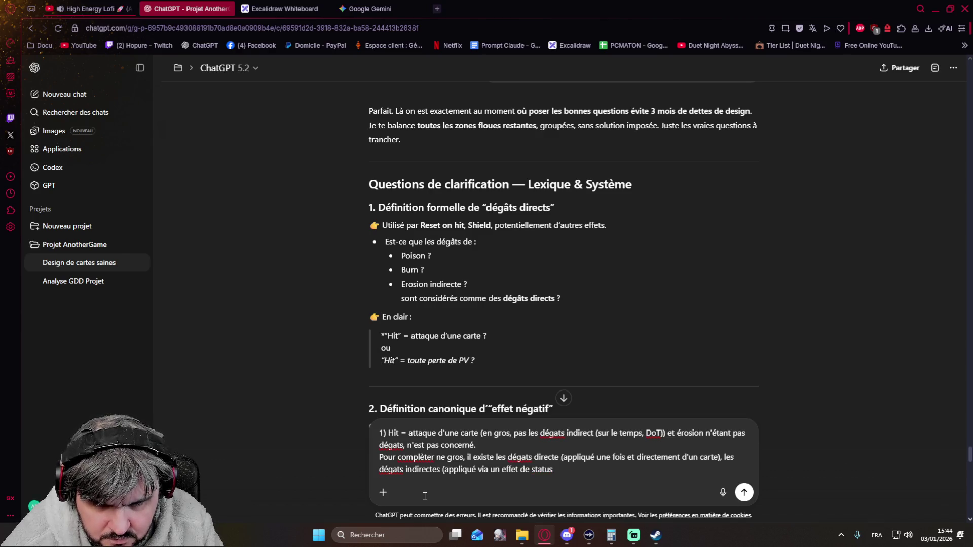
text(, DoT)
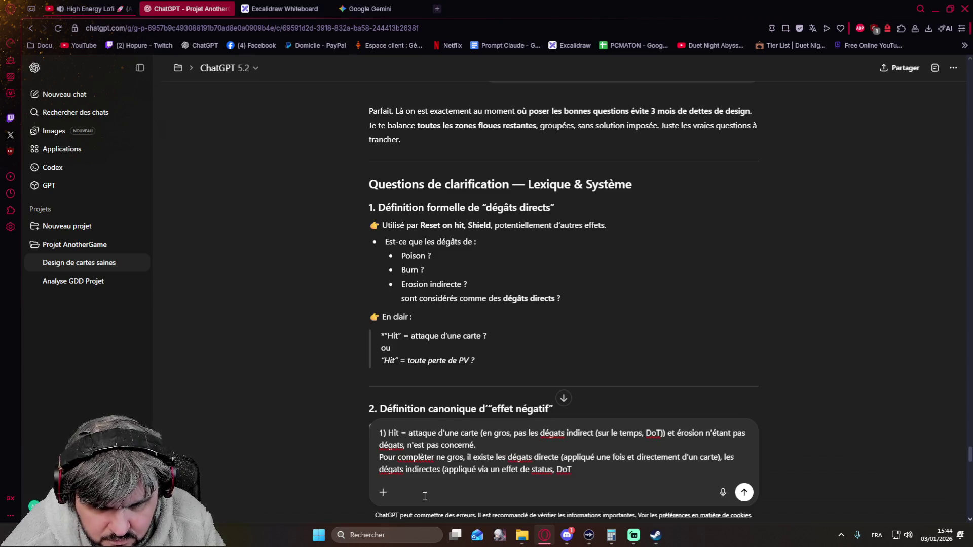
text( ou autre)
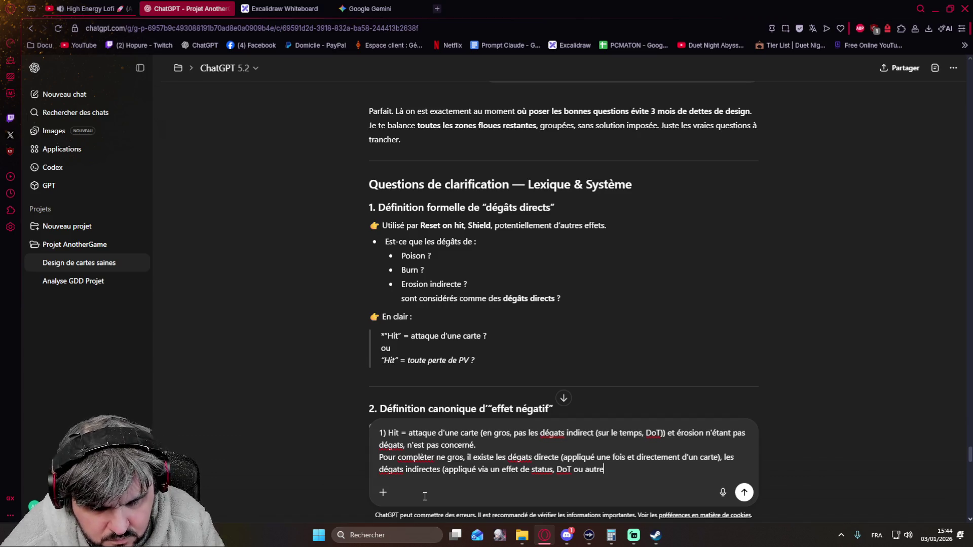
key(Right)
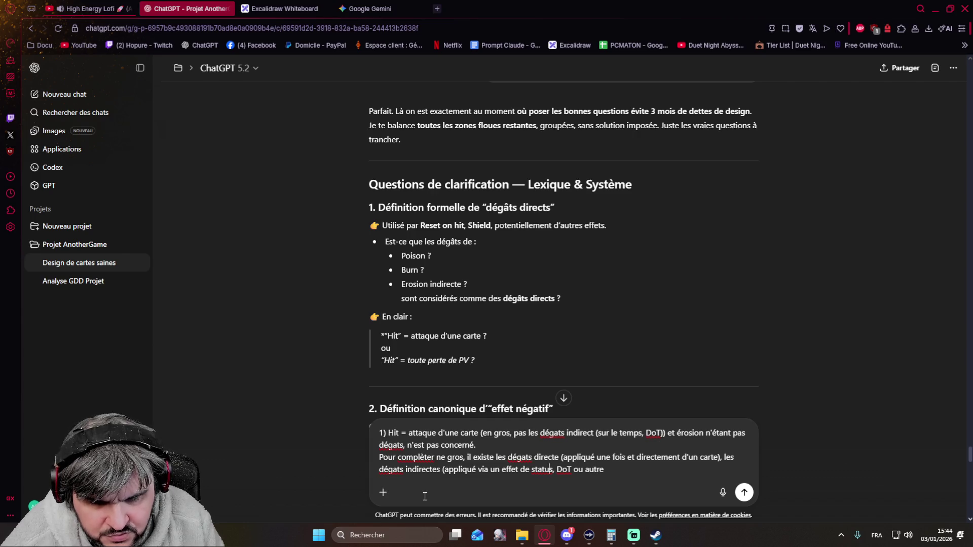
key(Delete)
text(t)
key(BackSpace)
text(t)
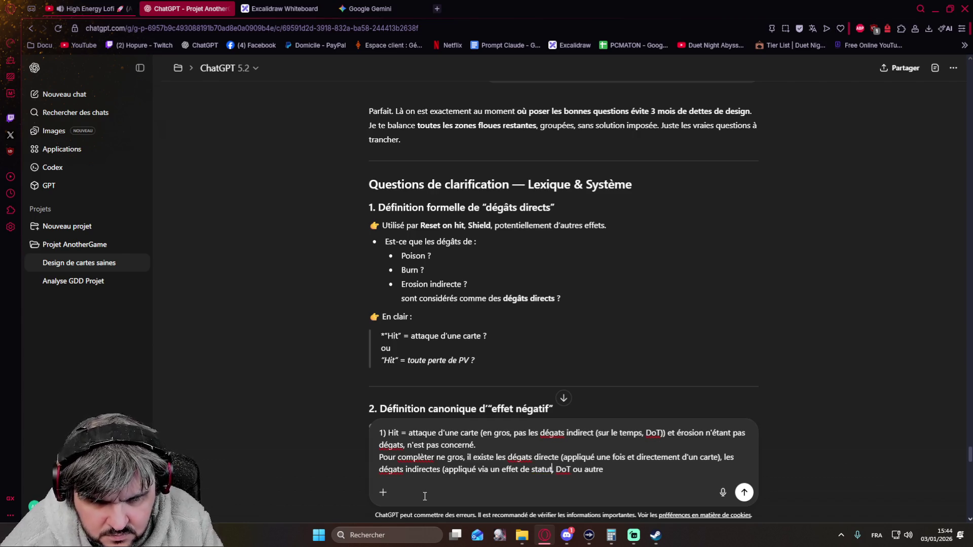
key(Right)
key(Right)
key(Right)
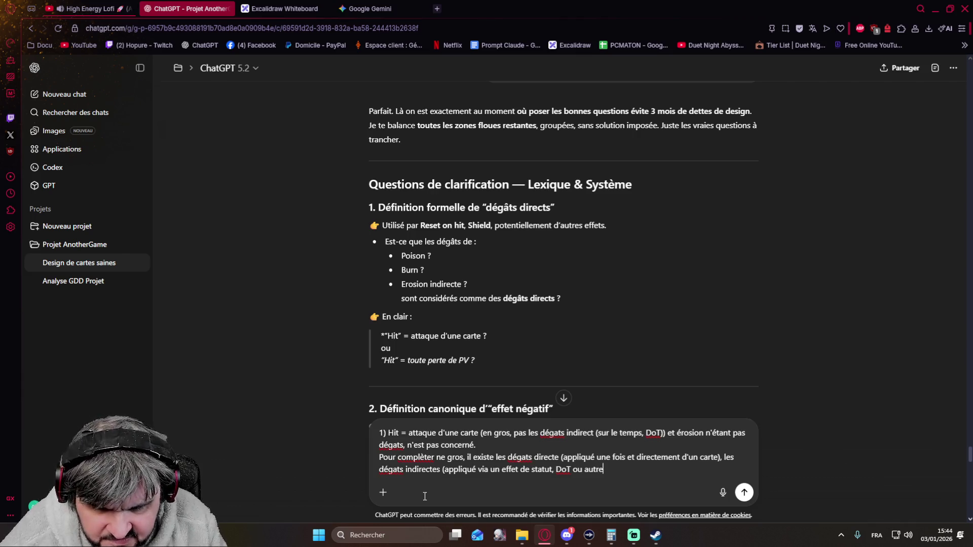
text() les effet positifs (e)
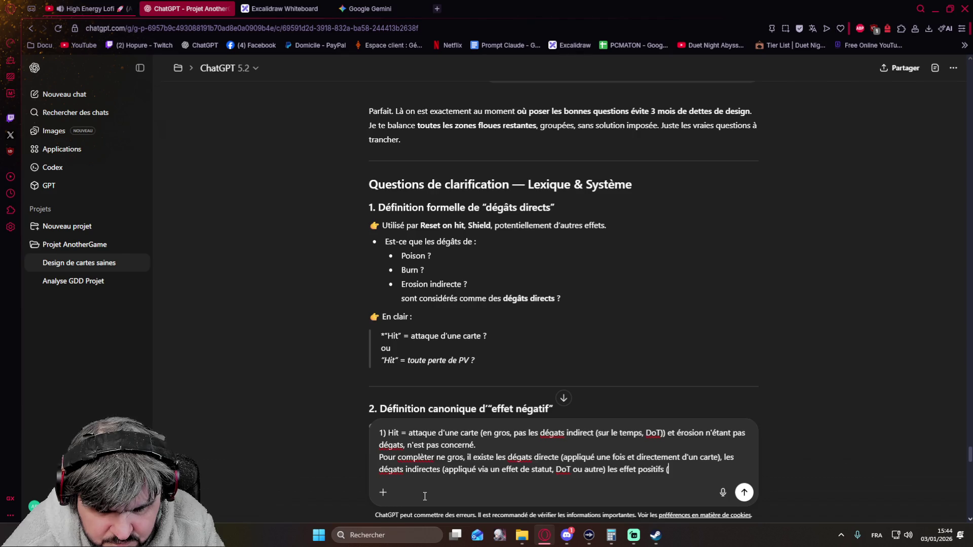
text(ffet)
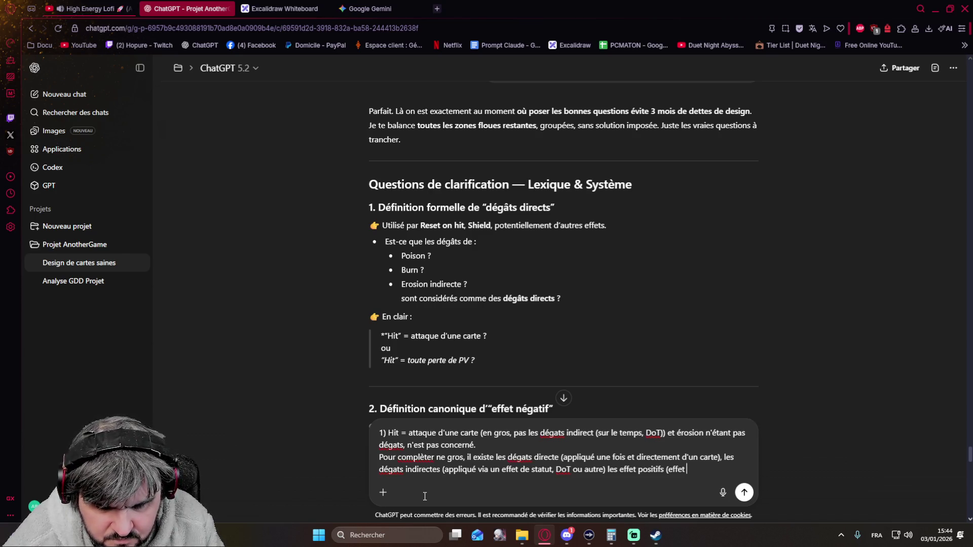
text(heal)
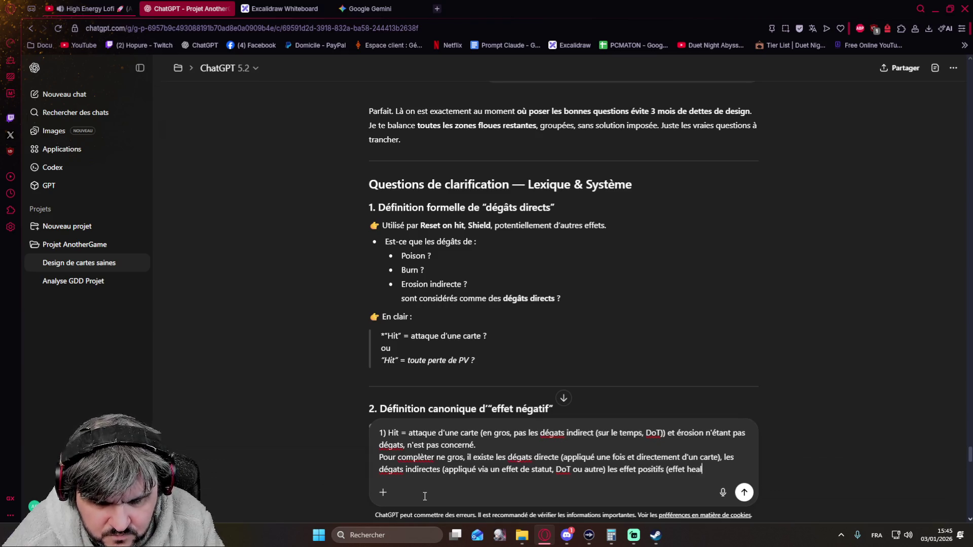
text(, buff)
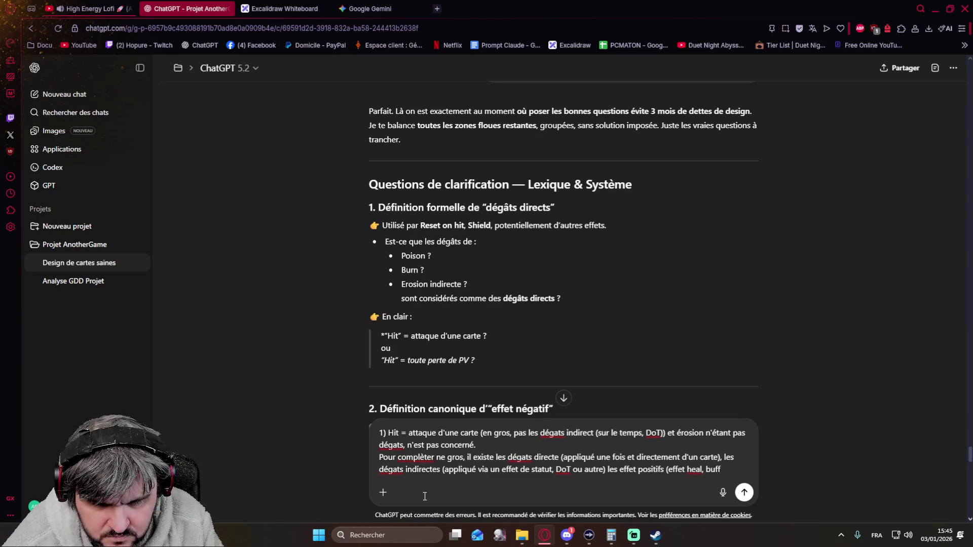
text() les ef)
text(fet n"gatiof)
Step: Finish answer 1's last sentence, clean its ending and start a new line for the next answer
key(BackSpace)
key(BackSpace)
key(BackSpace)
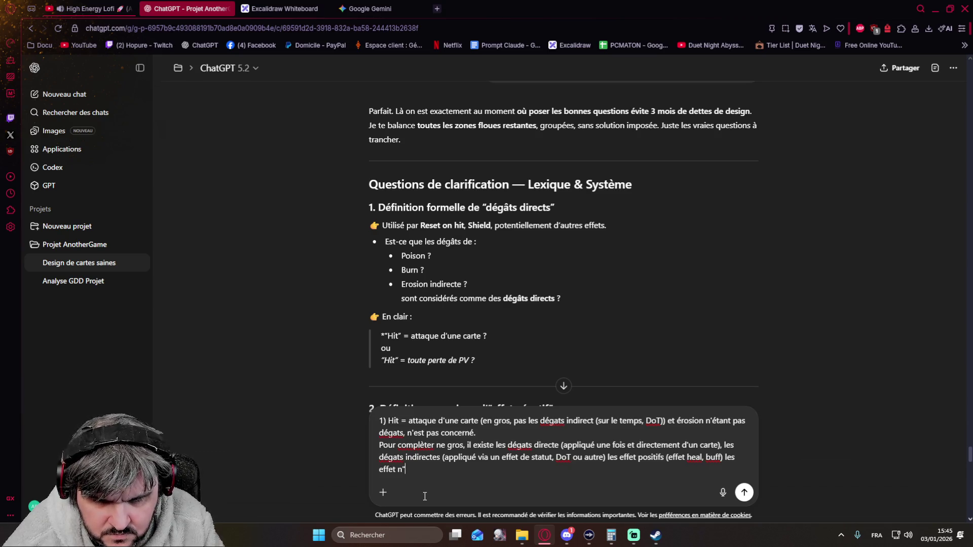
text(gati)
text( ()
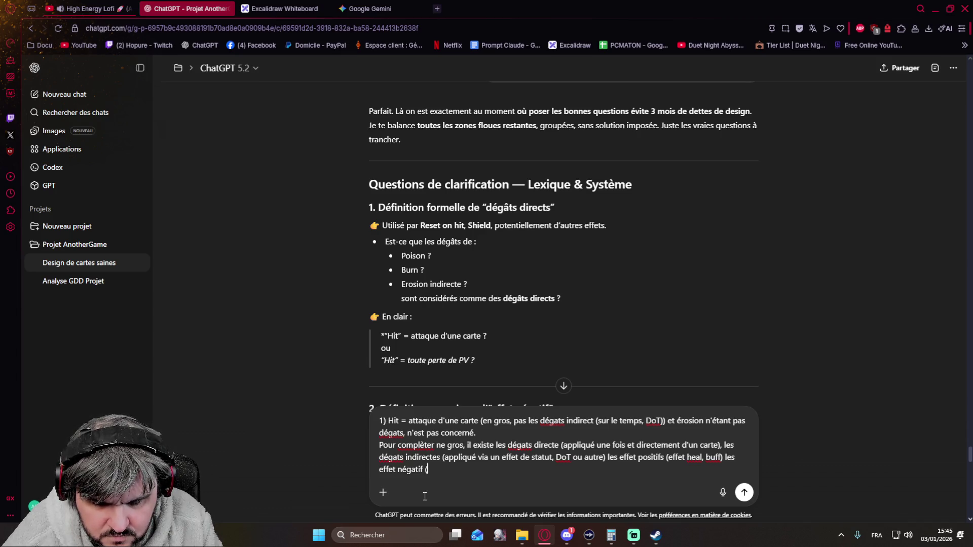
text(fet de sgat)
text(t)
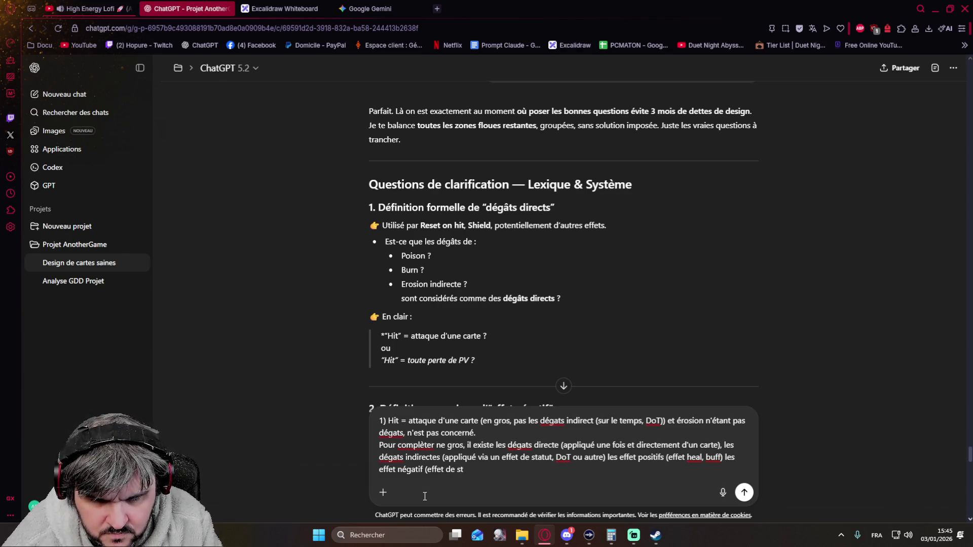
text(atut)
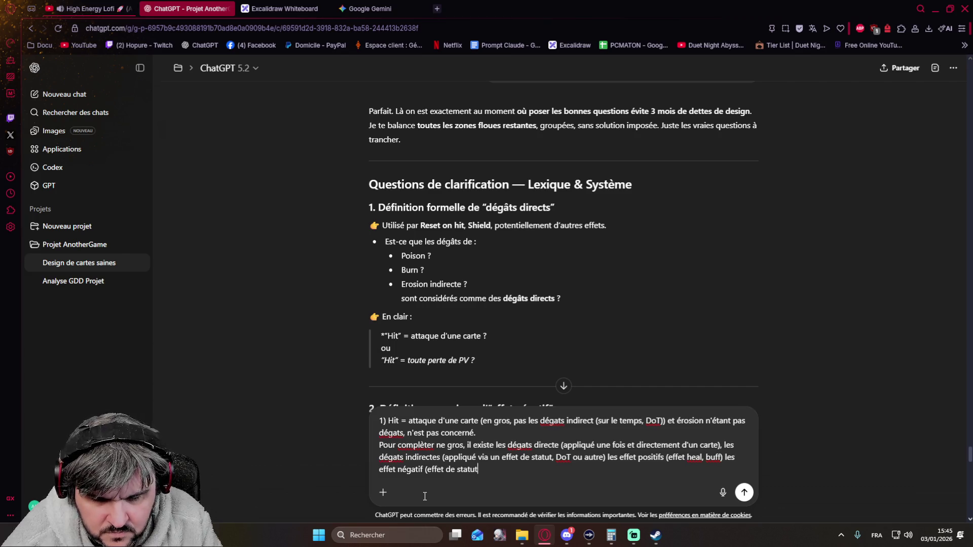
text( (dot)
text(, controle)
text(, debuff)
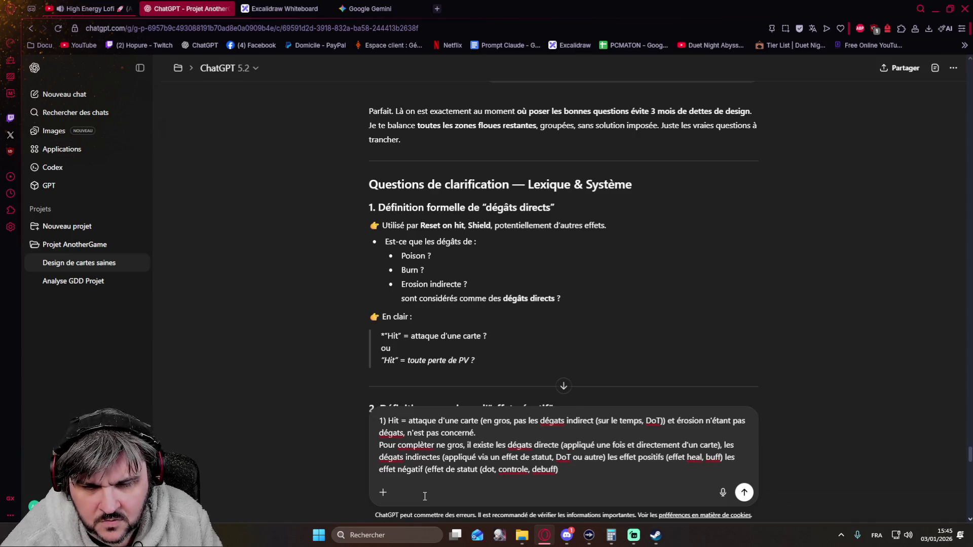
key(shift+Return)
key(shift+Return)
scroll(343, 350, down, 2)
scroll(334, 308, down, 2)
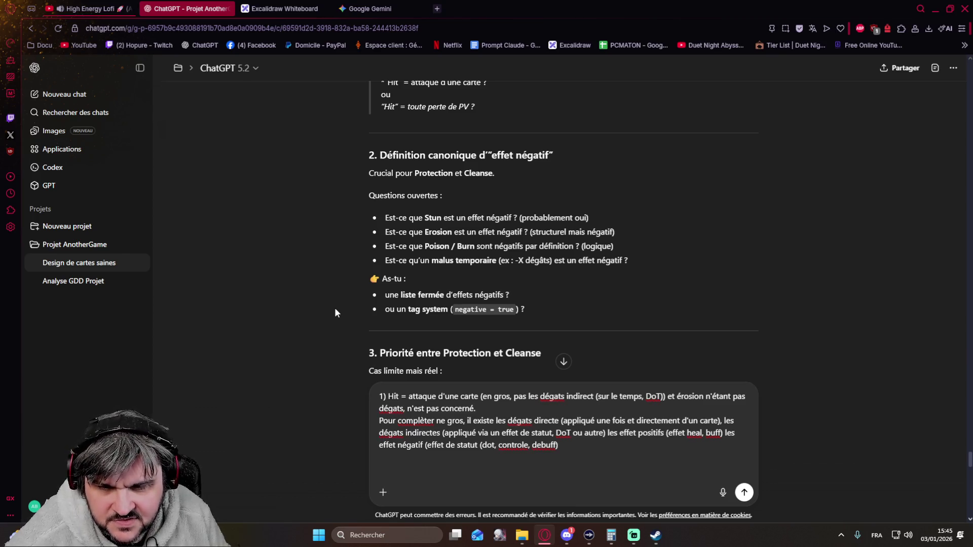
text(2))
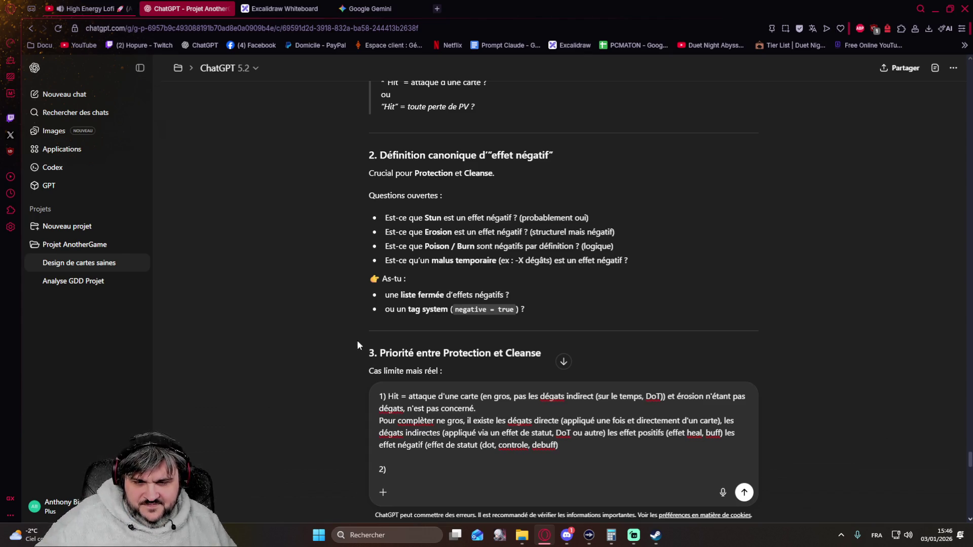
click(567, 535)
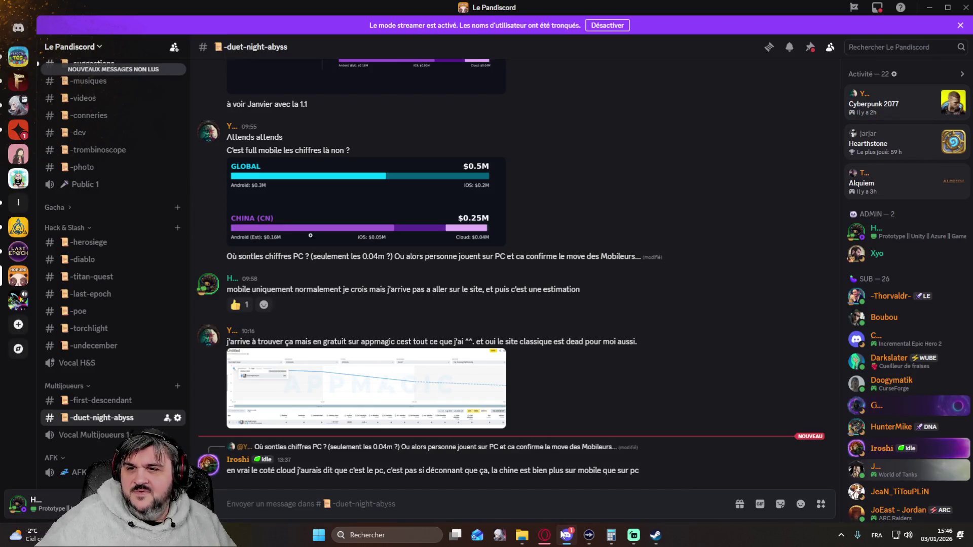
scroll(119, 310, up, 5)
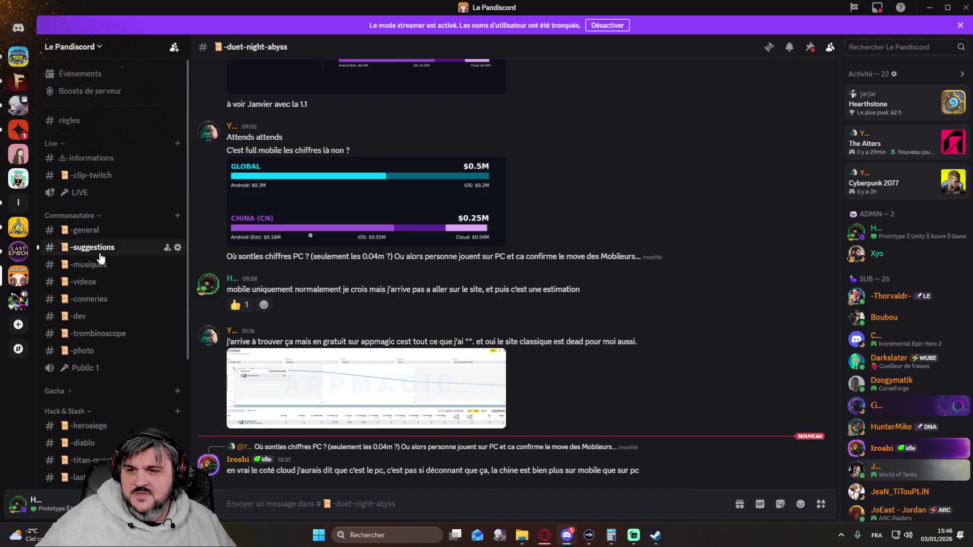
click(96, 250)
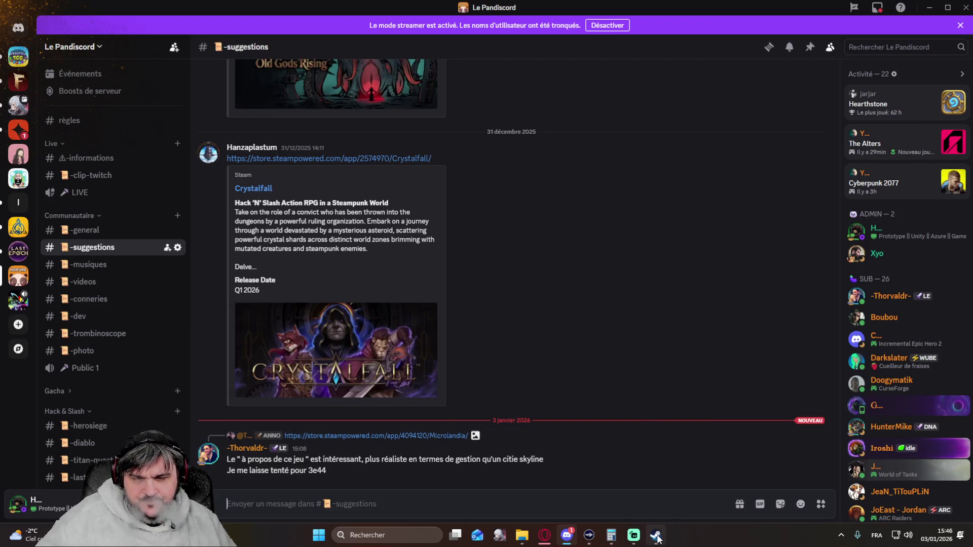
click(553, 540)
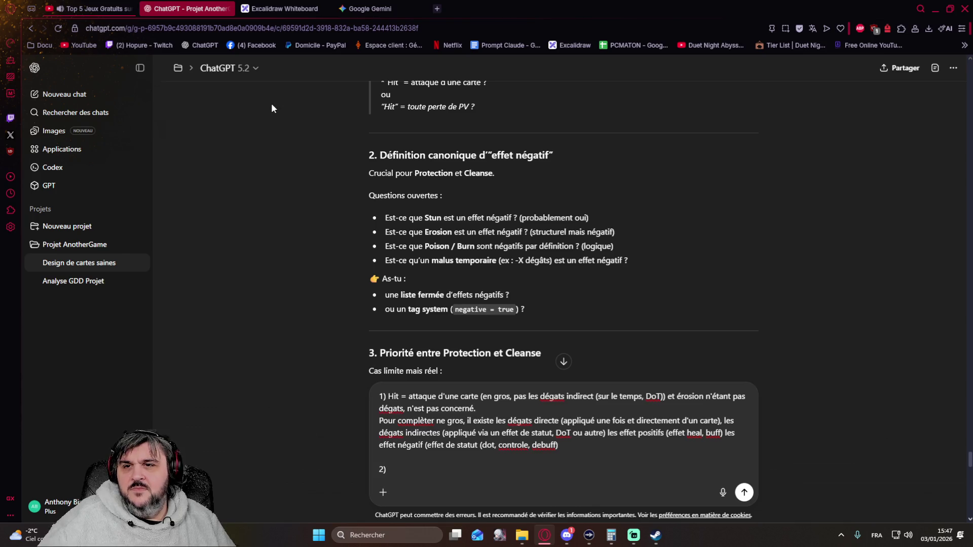
Step: Play Upbeat Christmas Jazz Party from the Lofi Shop 24h channel on YouTube, then return to the ChatGPT chat
click(95, 9)
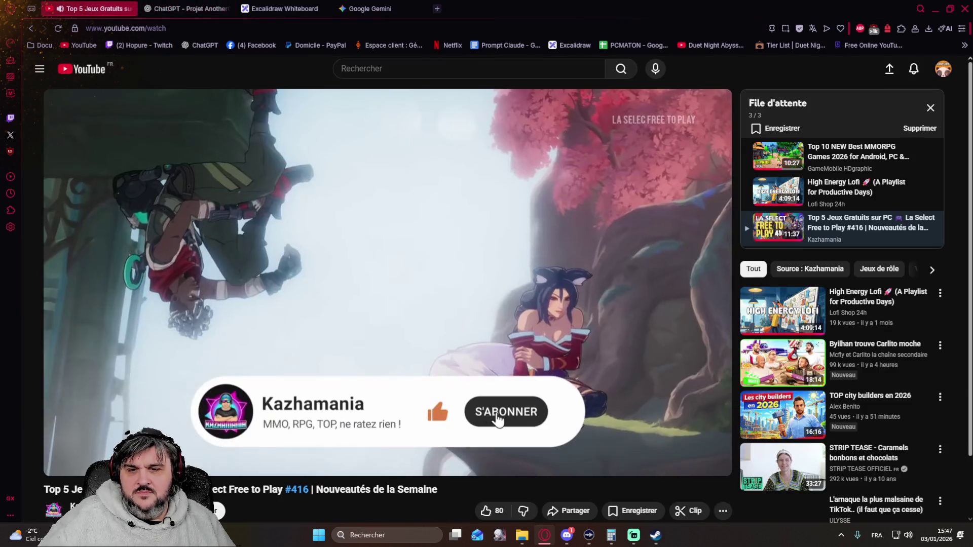
click(391, 285)
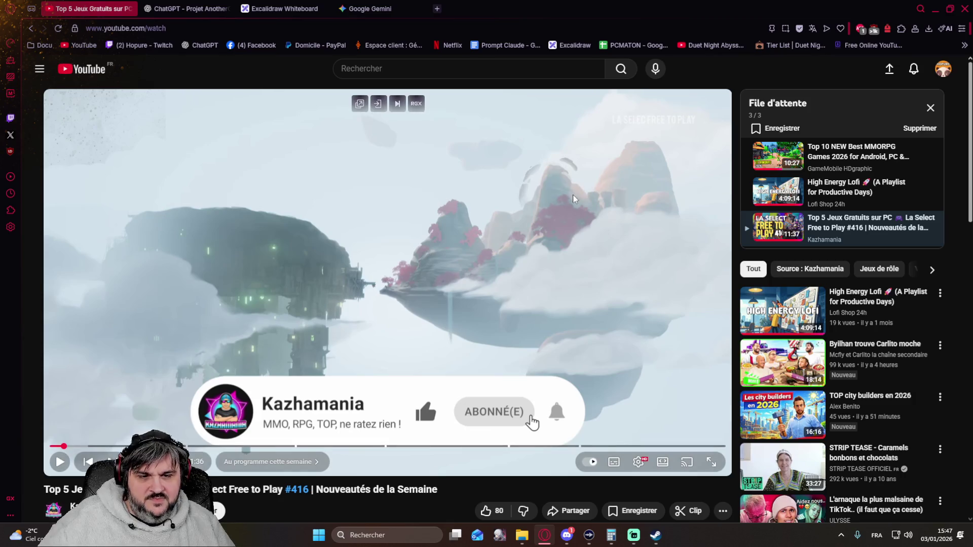
mouse_move(843, 301)
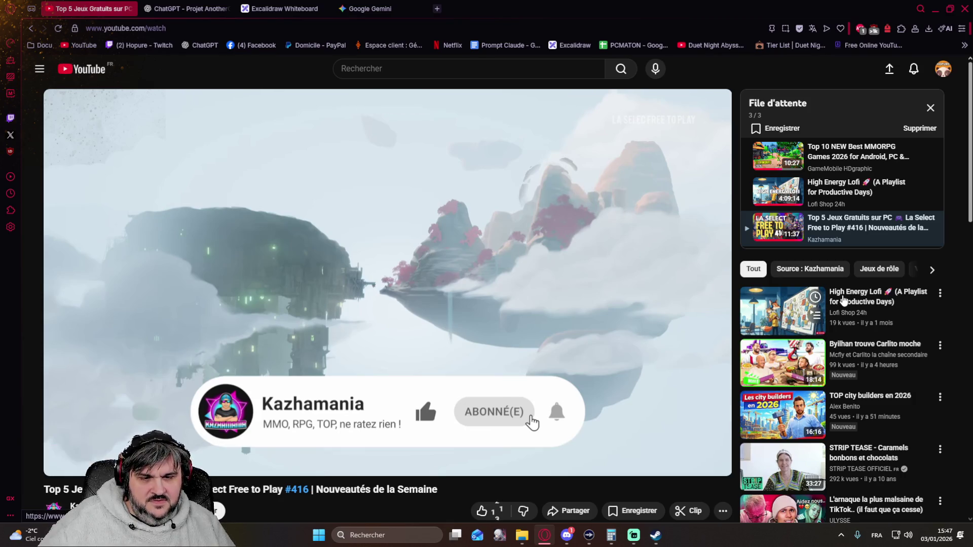
scroll(842, 301, down, 2)
scroll(848, 285, up, 1)
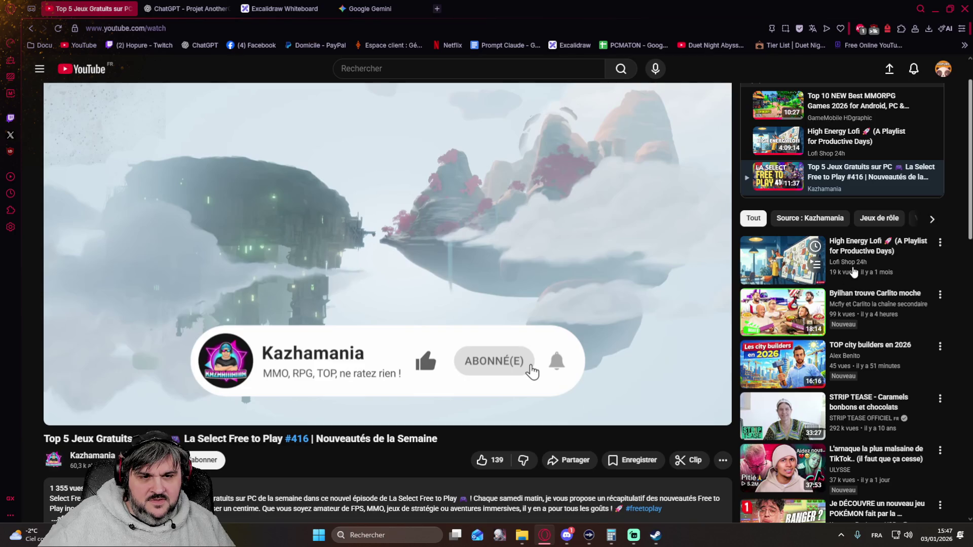
click(853, 272)
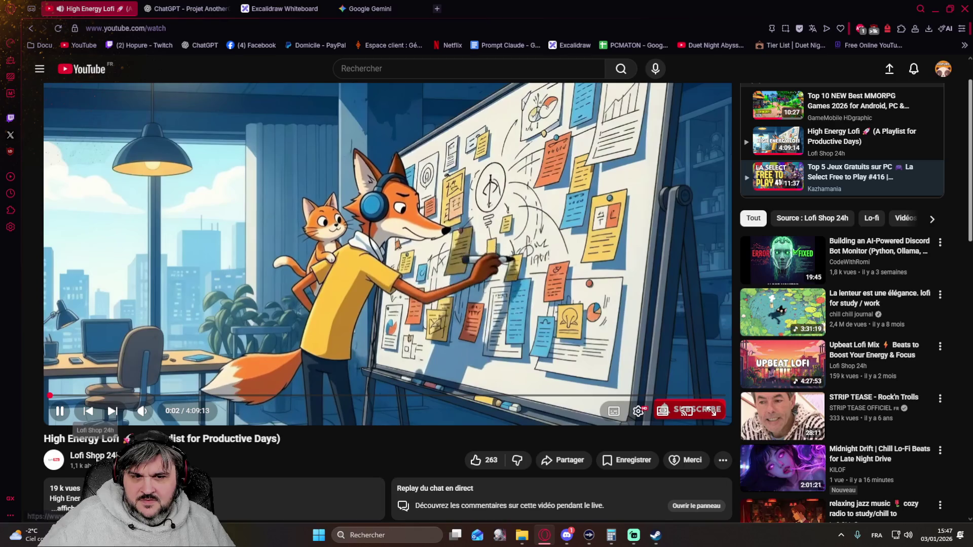
click(76, 455)
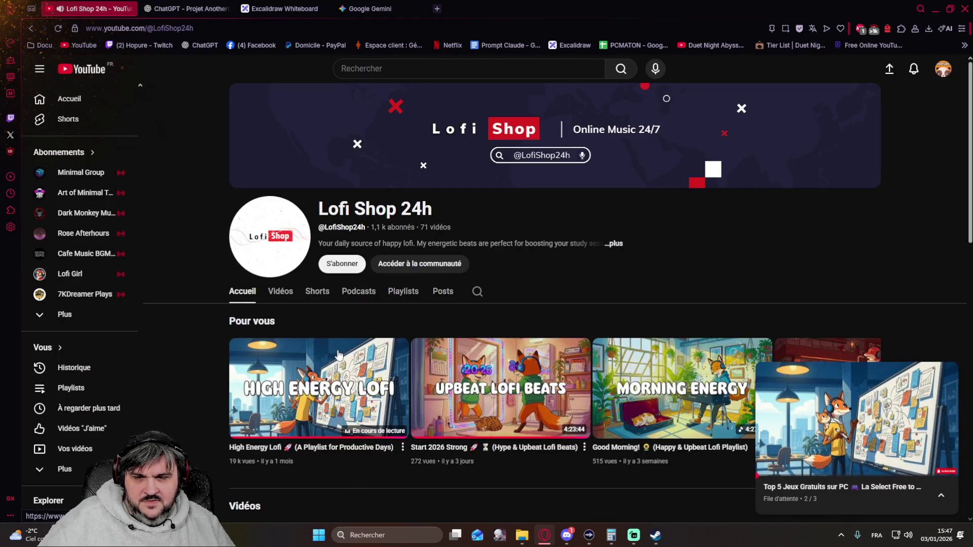
scroll(339, 356, down, 1)
scroll(457, 334, down, 1)
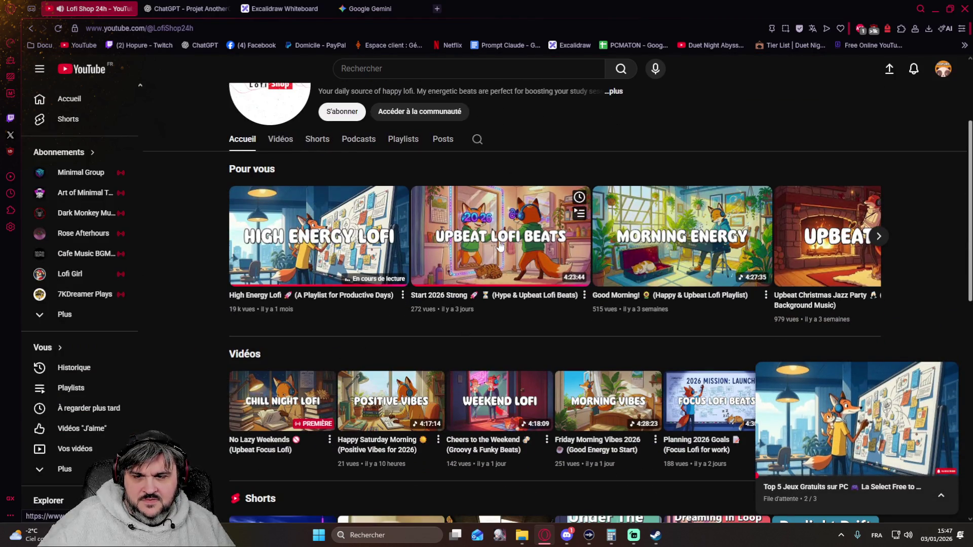
scroll(559, 335, down, 1)
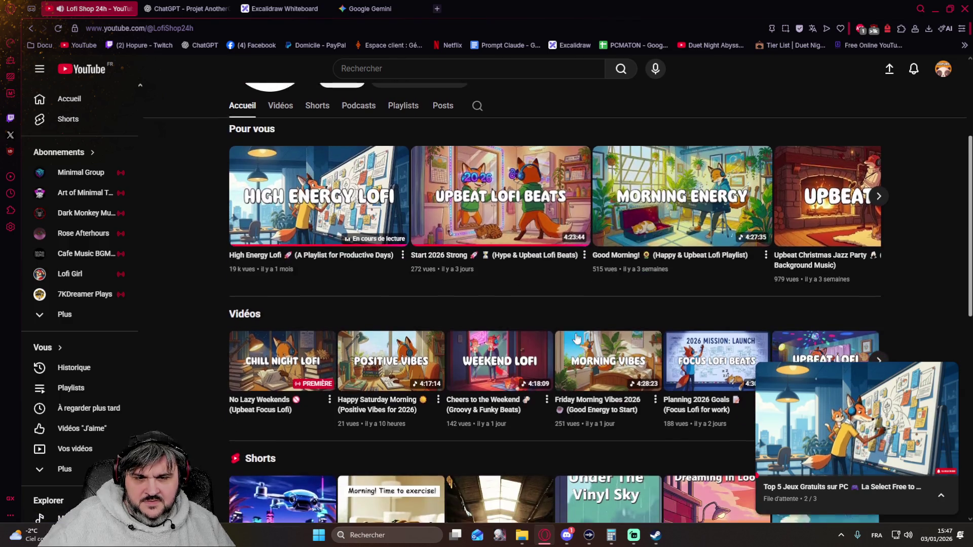
click(804, 220)
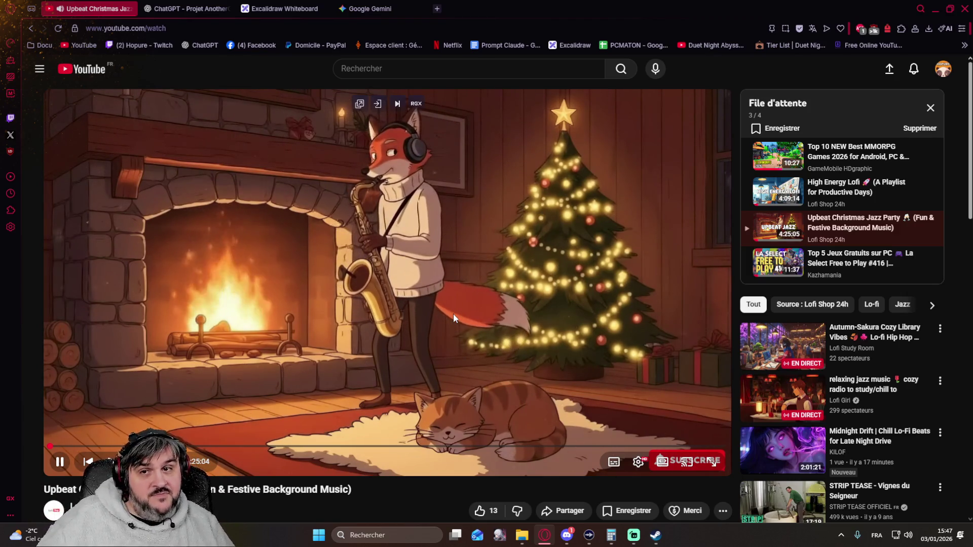
click(186, 8)
text())
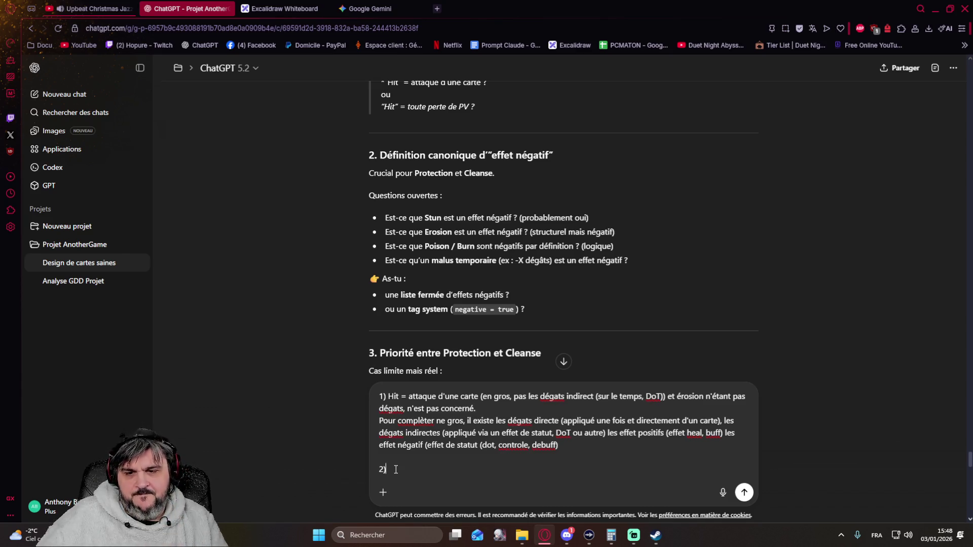
Step: Close answer 1 with the line that a Buff / Debuff tag system will handle it, fixing typos
key(BackSpace)
key(BackSpace)
text(Mais t'emmerde pas, )
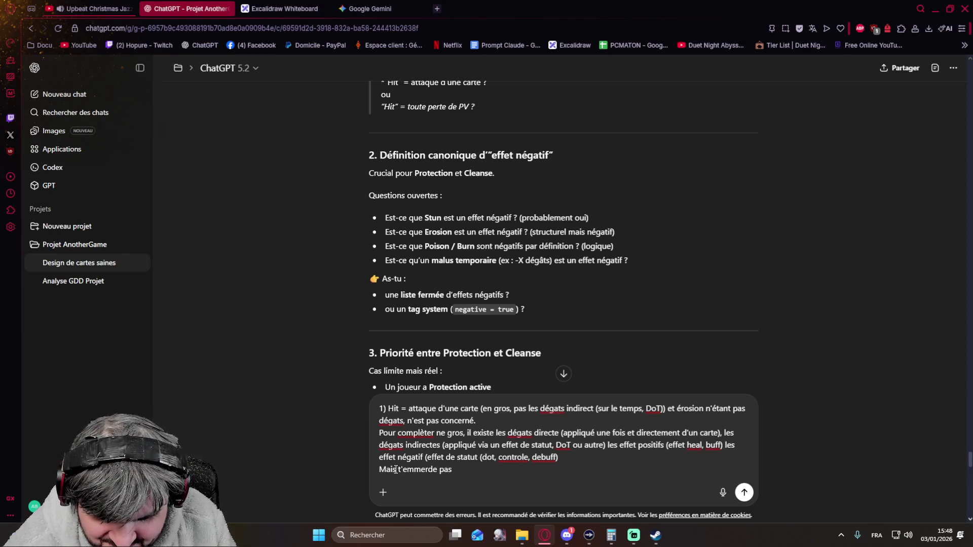
text(on aura u)
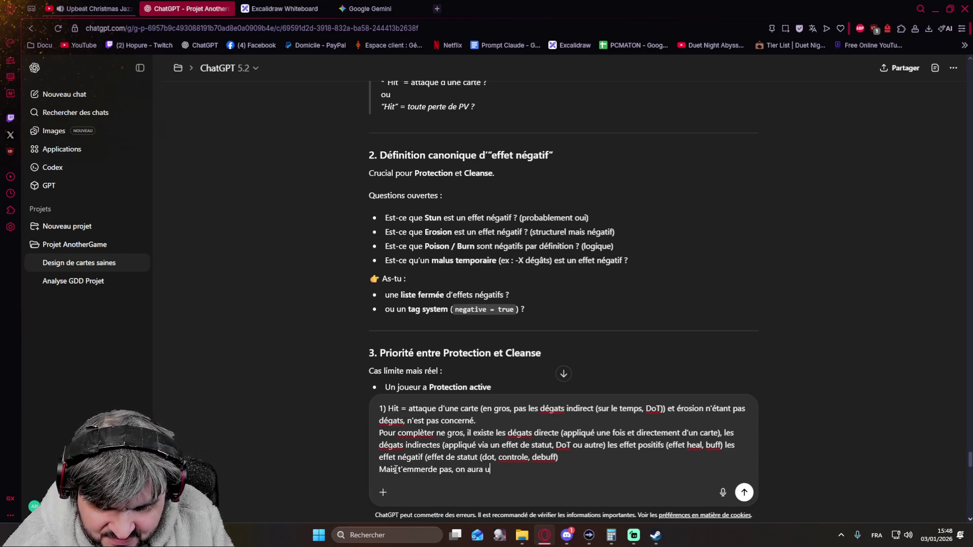
key(BackSpace)
key(BackSpace)
key(BackSpace)
key(BackSpace)
key(BackSpace)
key(BackSpace)
text(mettra un systeme de Tag)
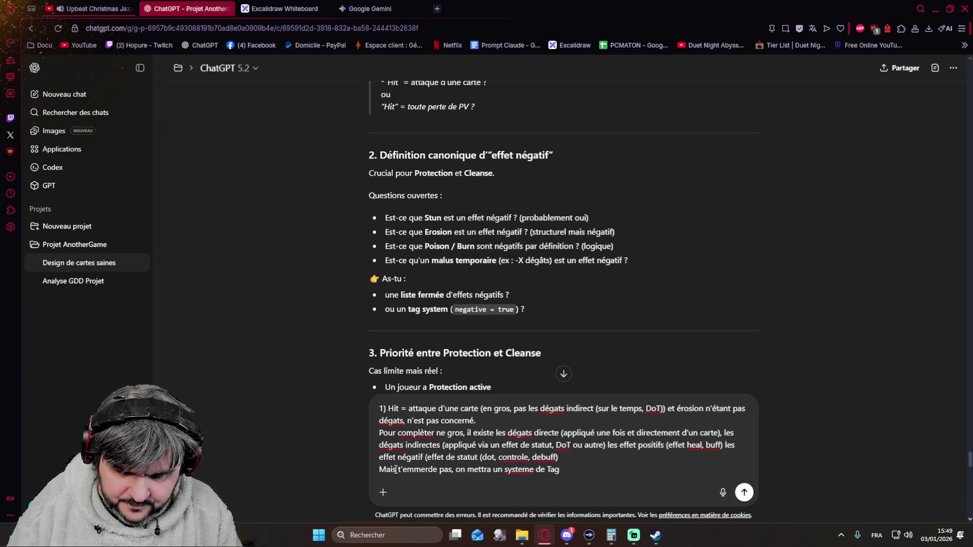
text( Buff /)
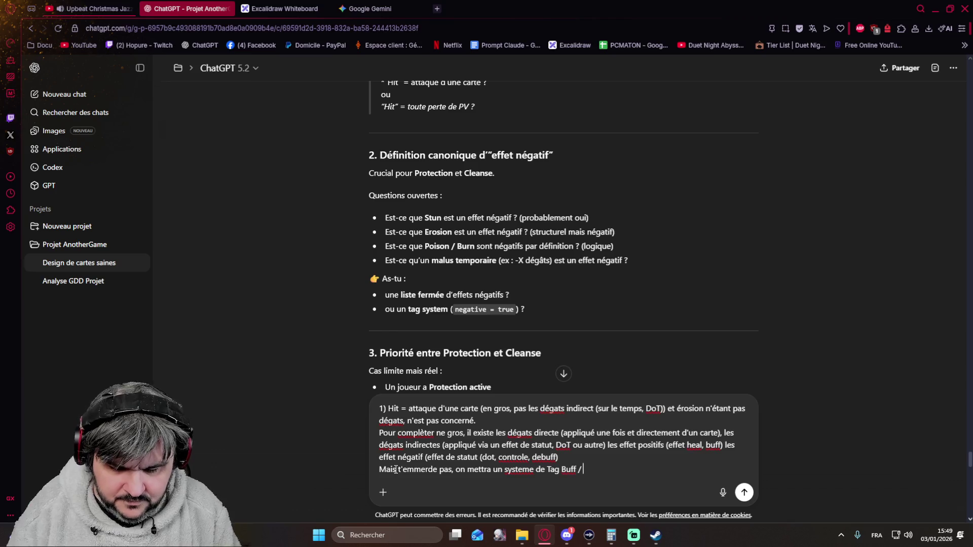
text( Debuff)
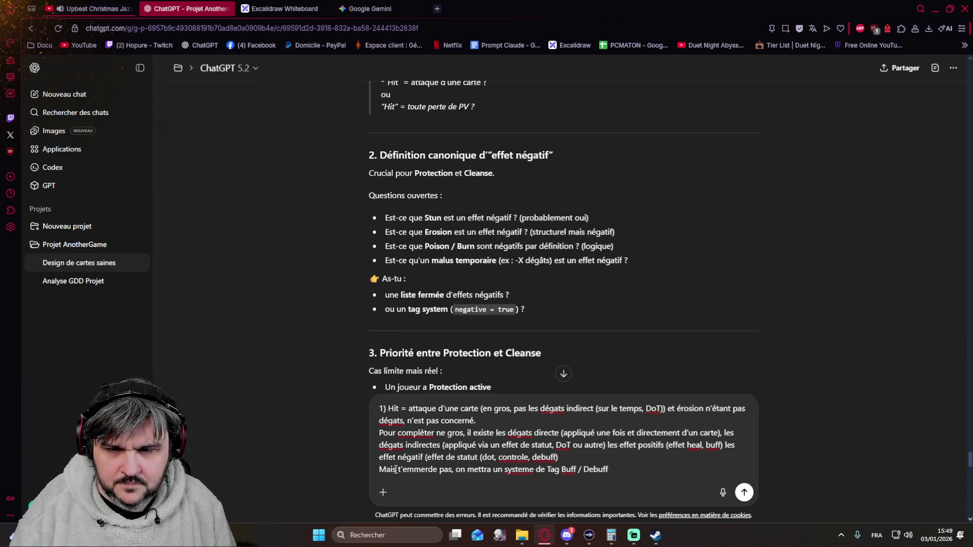
scroll(338, 259, down, 3)
scroll(343, 251, up, 1)
scroll(344, 251, up, 2)
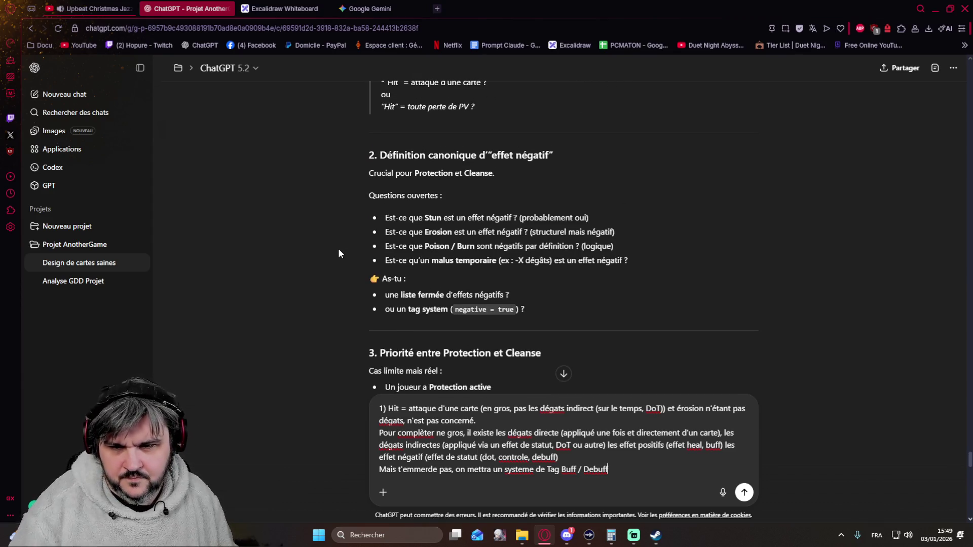
scroll(338, 250, down, 1)
scroll(338, 249, down, 1)
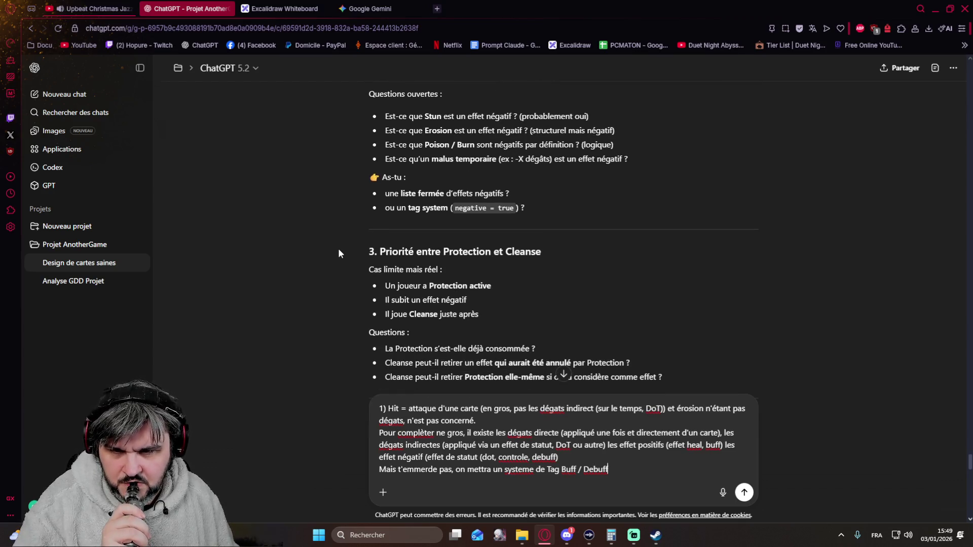
scroll(339, 252, down, 1)
scroll(338, 252, down, 1)
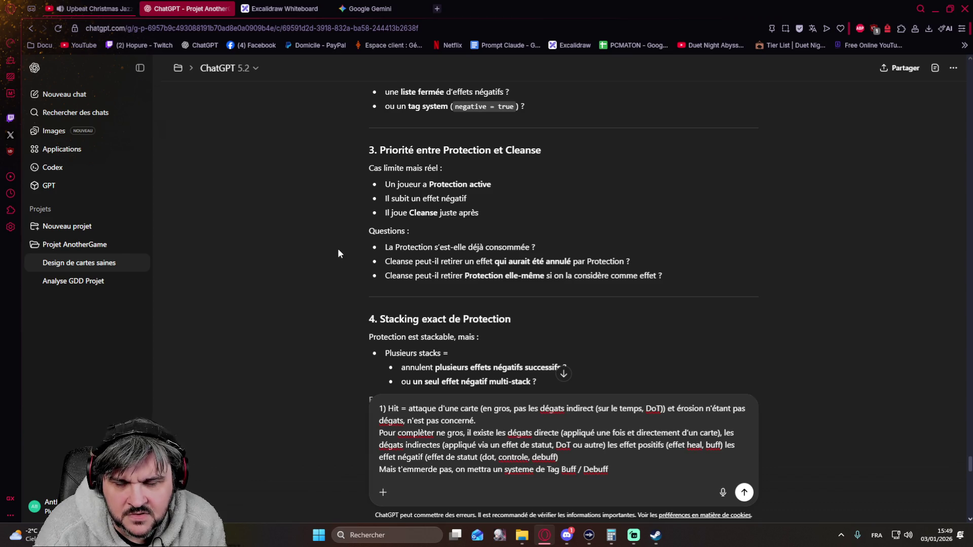
scroll(339, 253, up, 10)
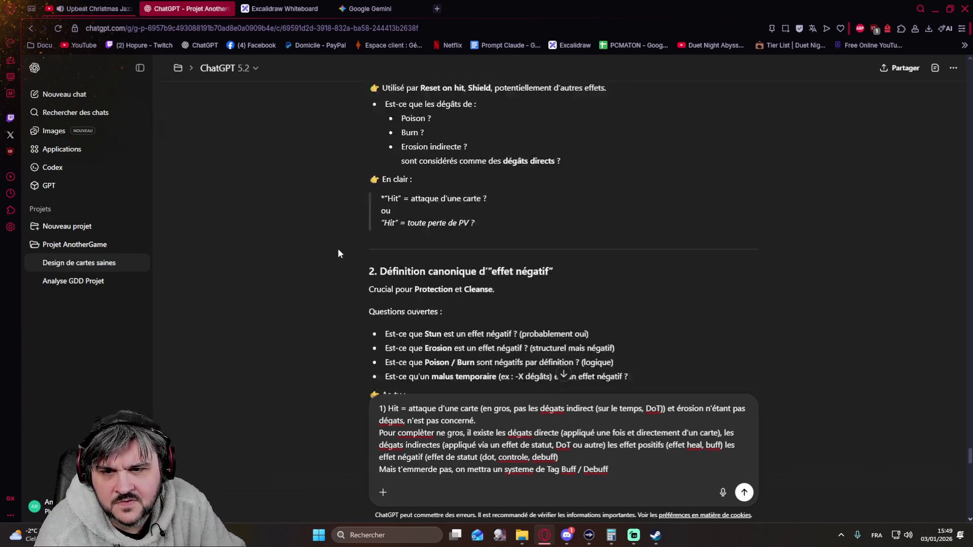
scroll(338, 254, down, 5)
scroll(338, 253, down, 5)
scroll(339, 253, down, 5)
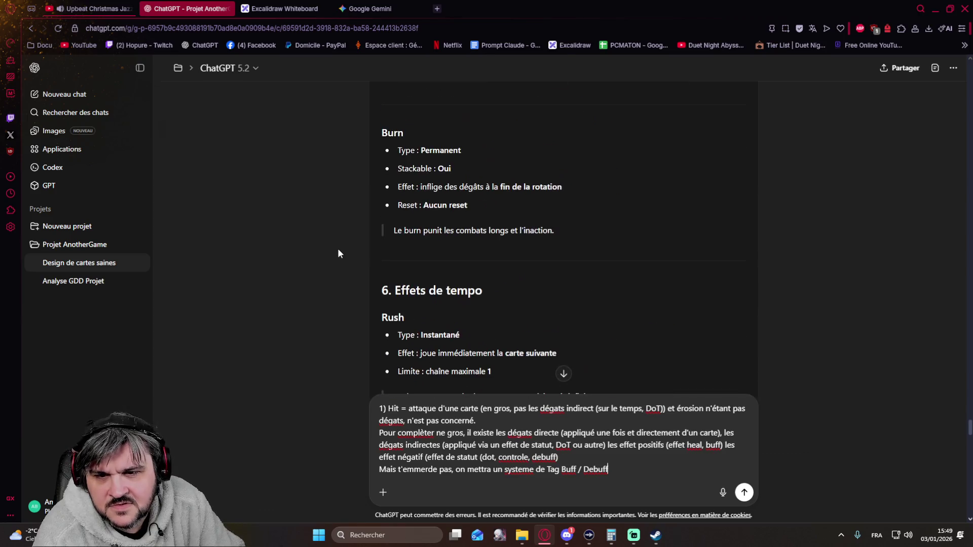
scroll(339, 253, up, 3)
scroll(339, 253, up, 3)
scroll(338, 253, up, 3)
scroll(339, 253, up, 3)
scroll(338, 254, down, 2)
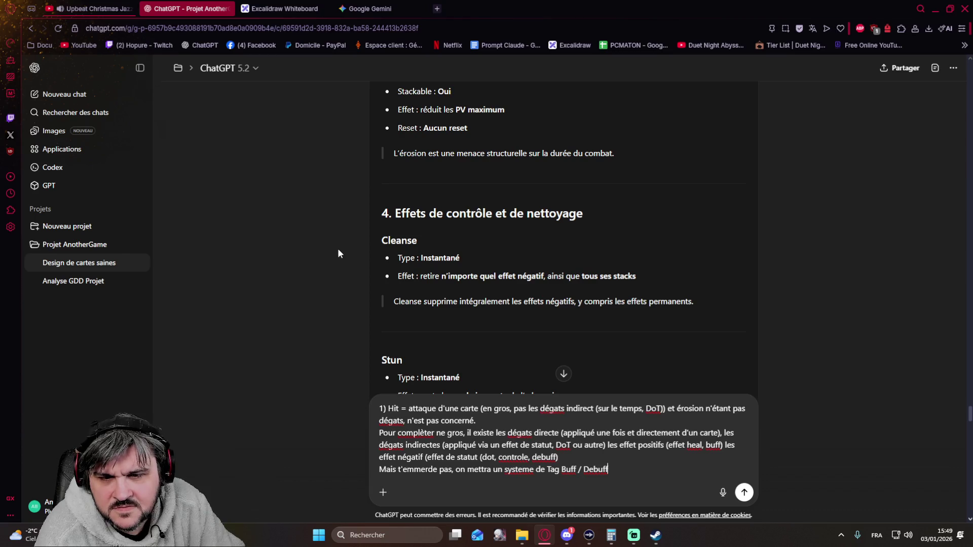
scroll(338, 248, down, 3)
scroll(338, 249, down, 3)
scroll(338, 248, down, 5)
scroll(338, 249, down, 5)
scroll(338, 249, down, 3)
scroll(337, 249, up, 3)
scroll(337, 249, down, 2)
scroll(338, 253, down, 2)
scroll(337, 253, down, 2)
scroll(337, 253, down, 3)
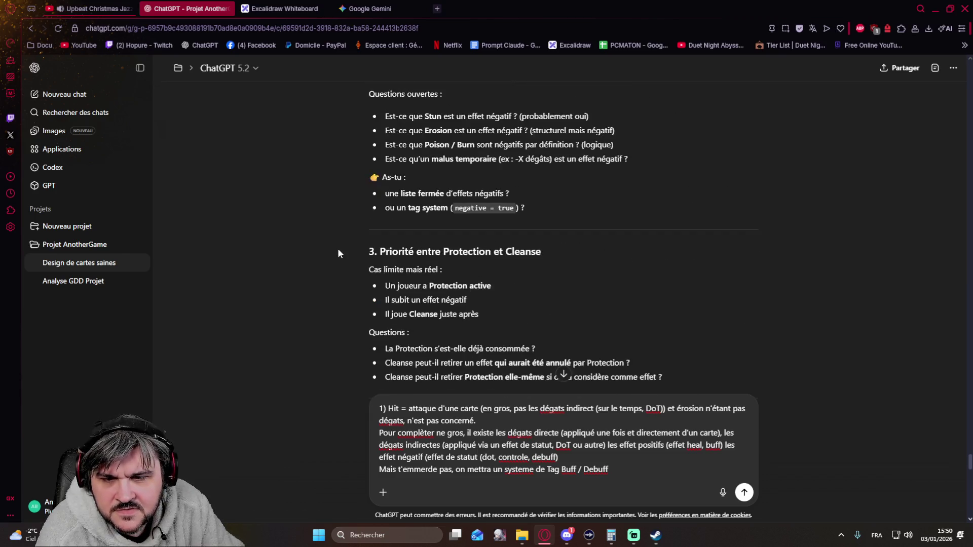
scroll(338, 253, down, 3)
scroll(338, 253, down, 1)
scroll(338, 254, up, 2)
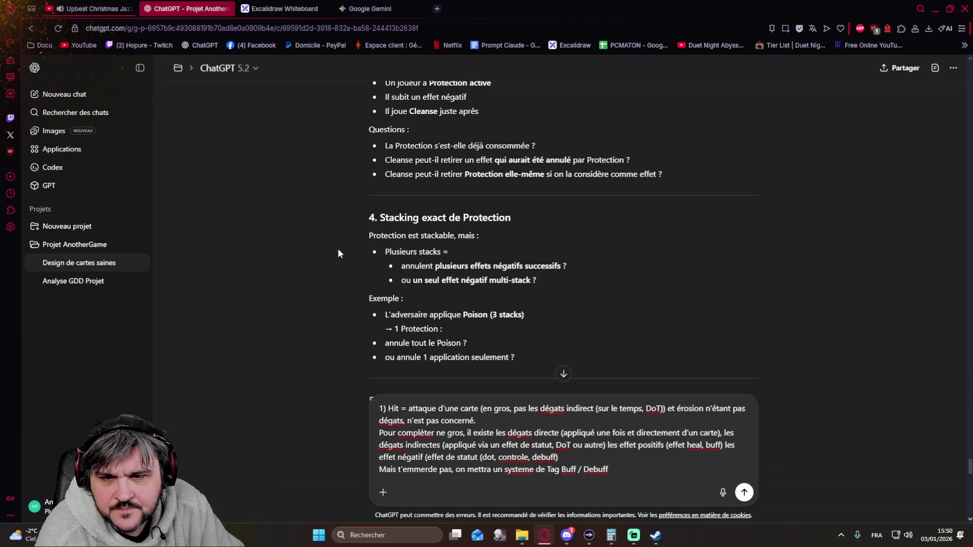
scroll(338, 253, down, 1)
scroll(338, 250, down, 1)
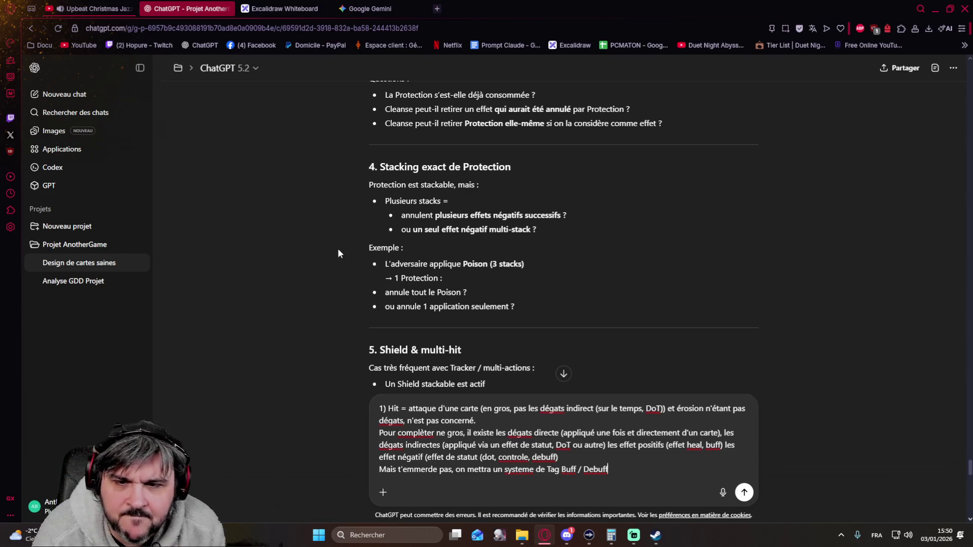
scroll(338, 249, up, 4)
scroll(338, 248, down, 1)
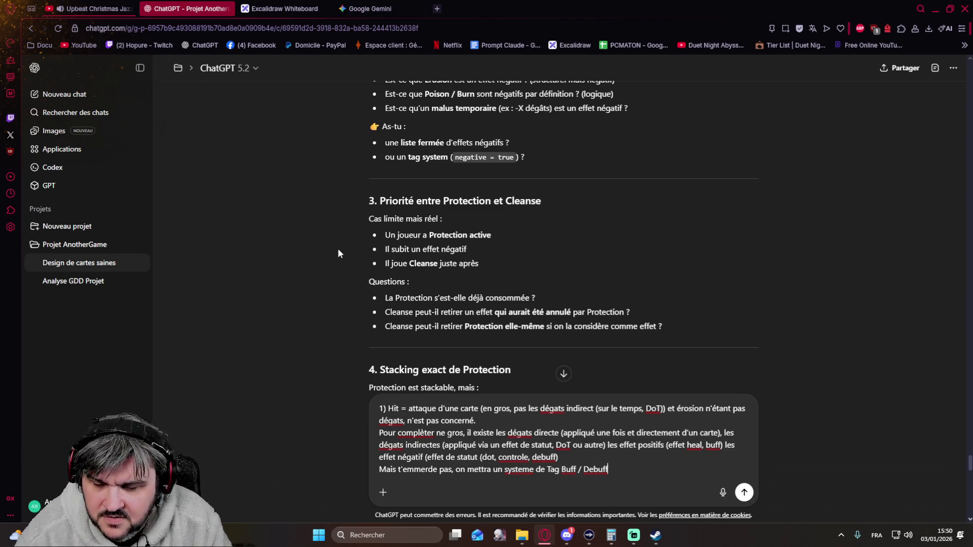
key(shift+Return)
text(2) l)
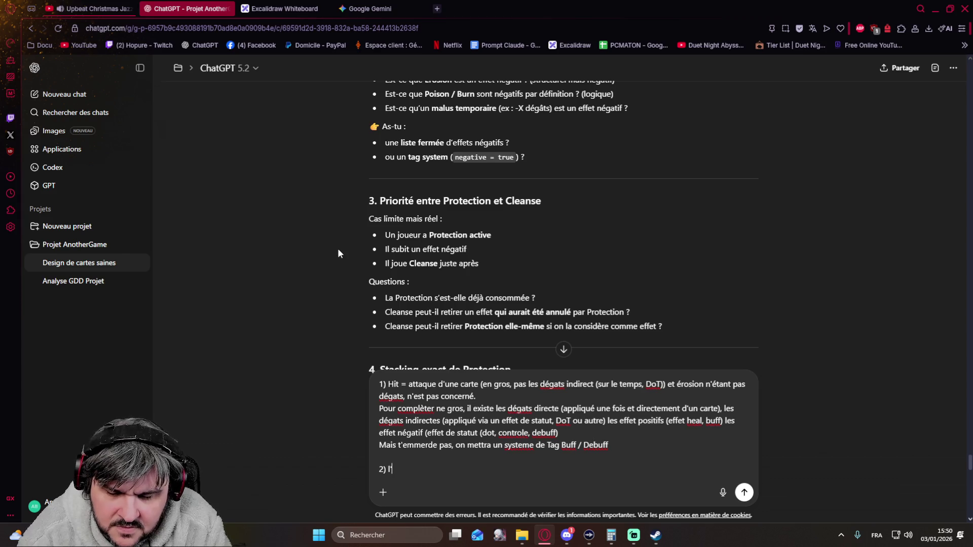
text(e debuff aura)
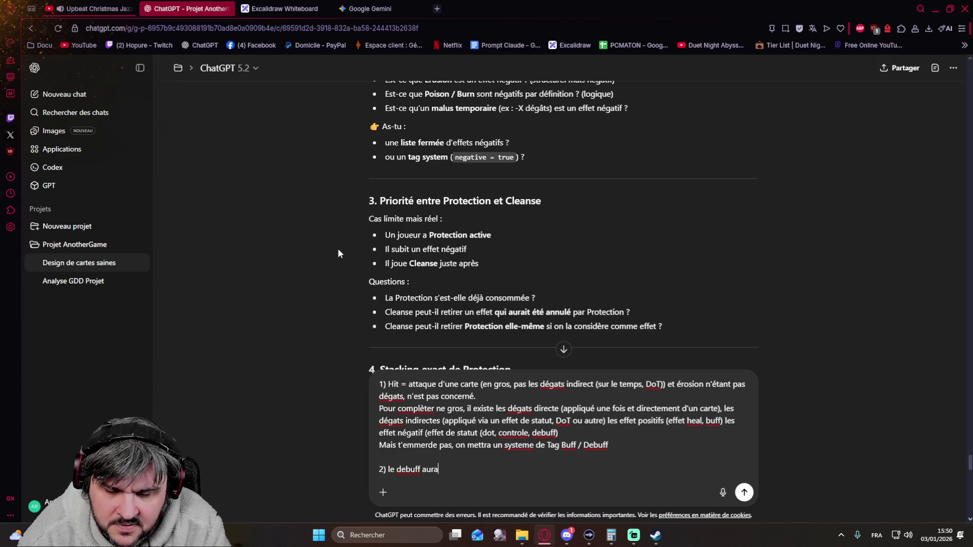
text( été)
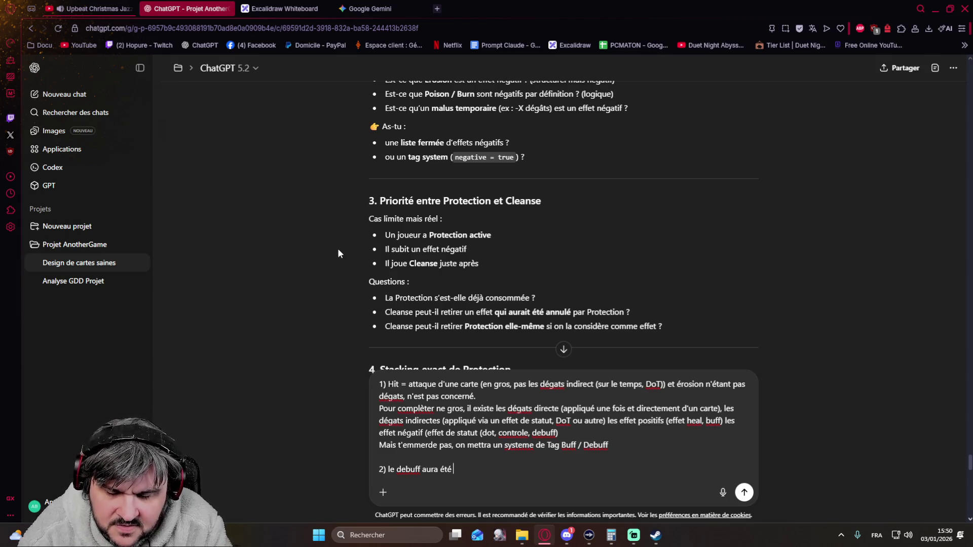
text(nnu)
text(parPro)
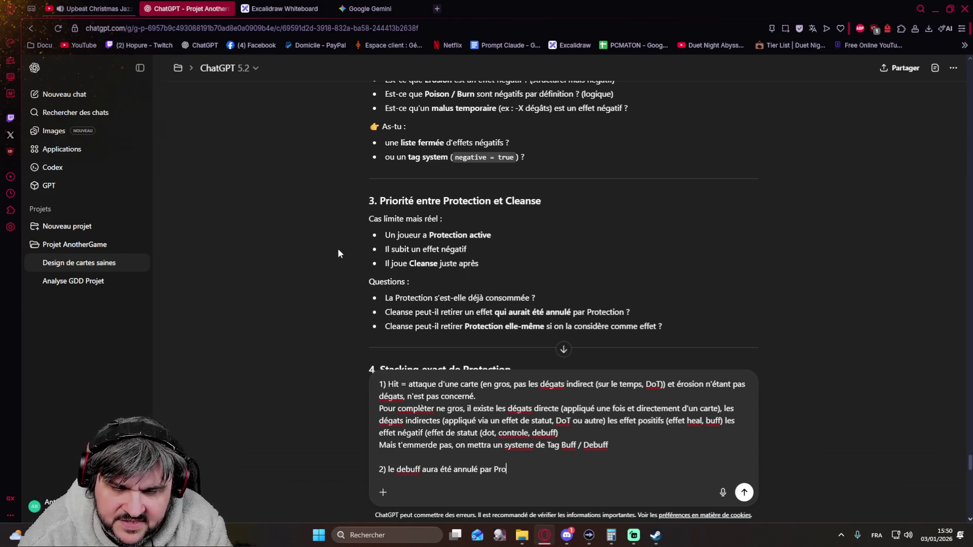
text(tection,)
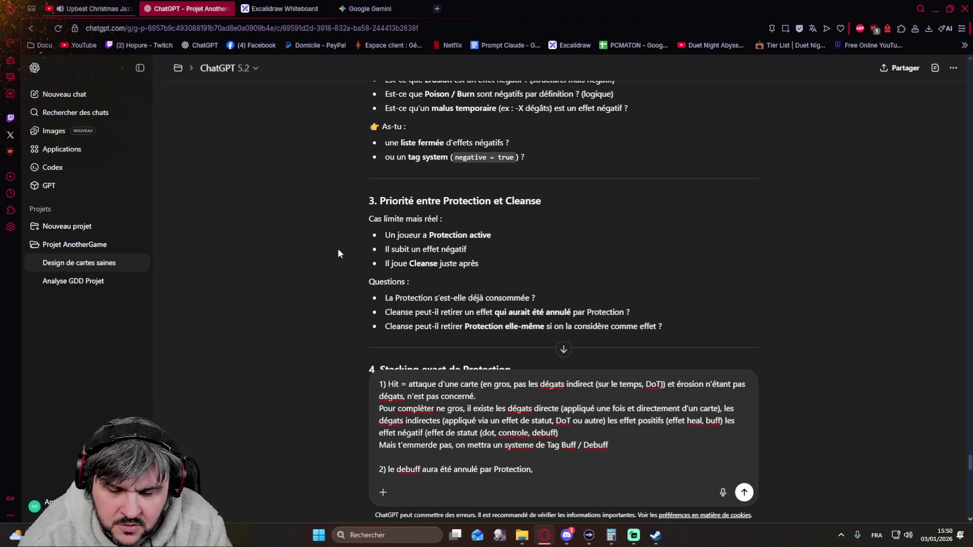
text( le joueur)
text( n'a)
text( pas sub)
text(e debuff, lil perd la protecttion)
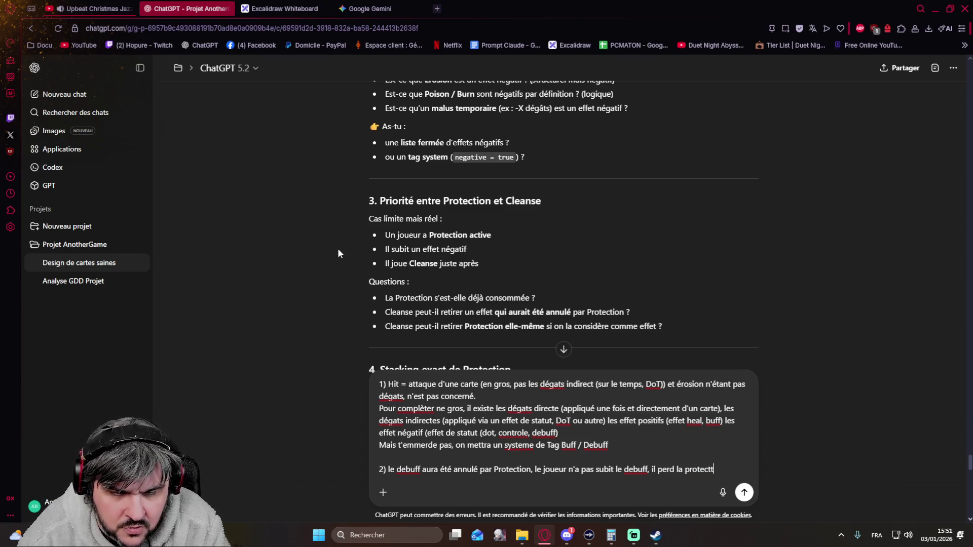
text(ion,)
text(au moment d)
text(u cleanse,)
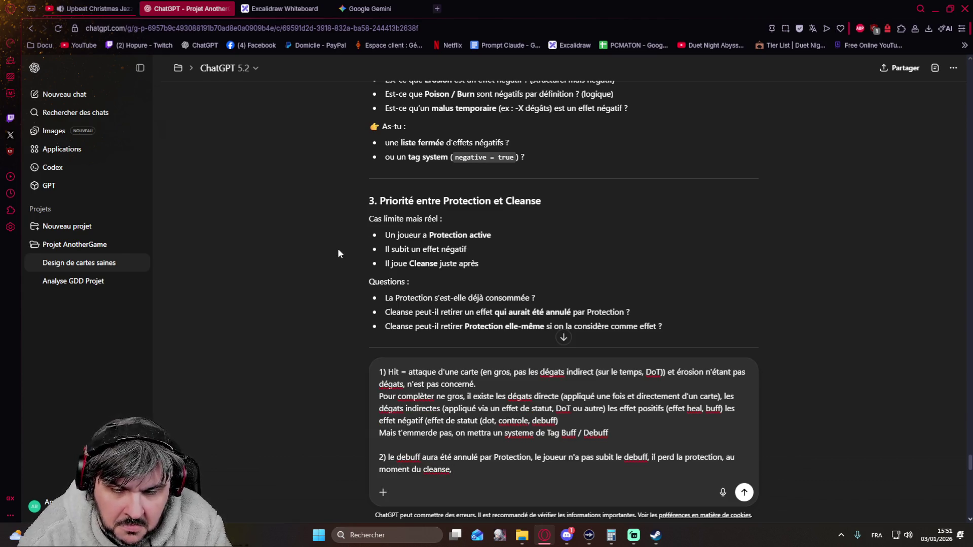
text(l se passe rie)
text(n si)
text(i le)
text(oueur n'a aucun debuff. Le point important c'est que protection n'a)
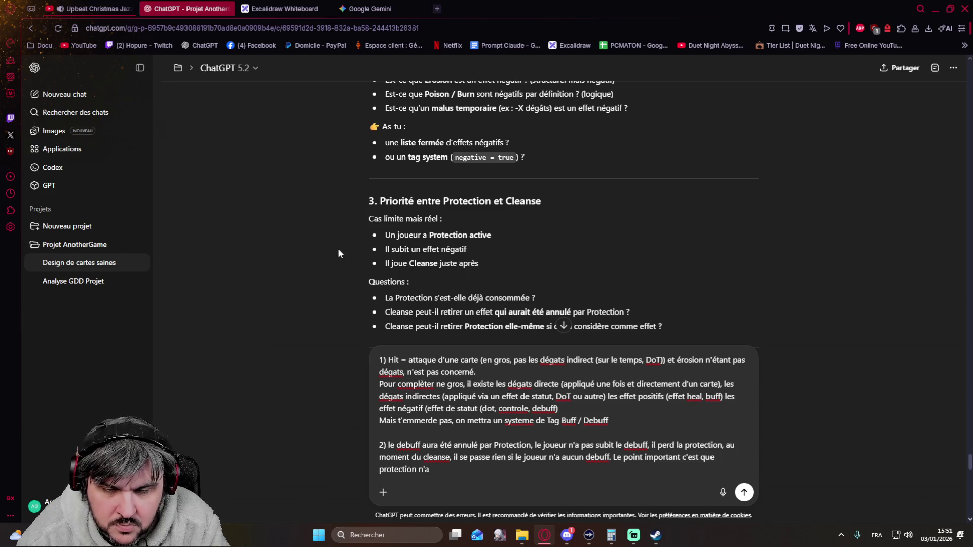
text(leve pas un debuff dé)
text(jà existant au moment de la pro)
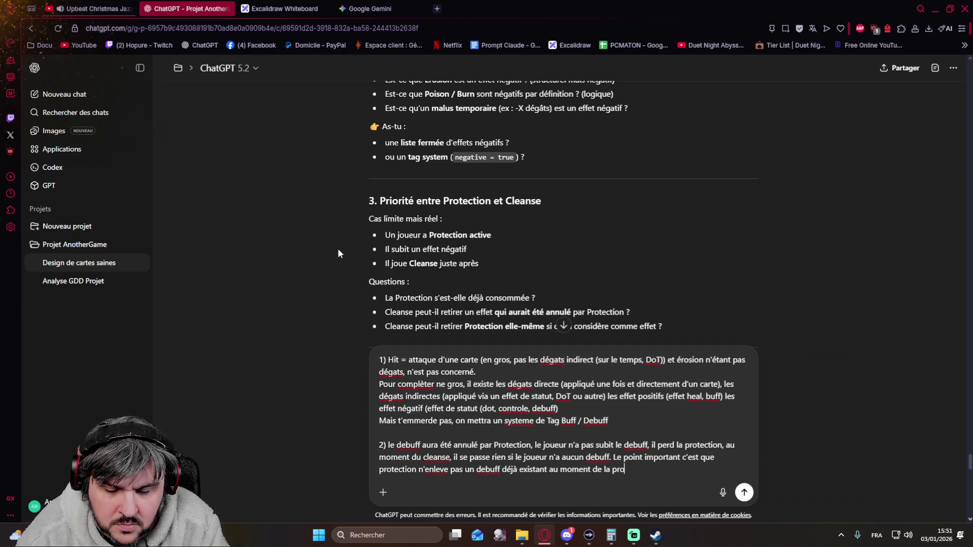
text(tection)
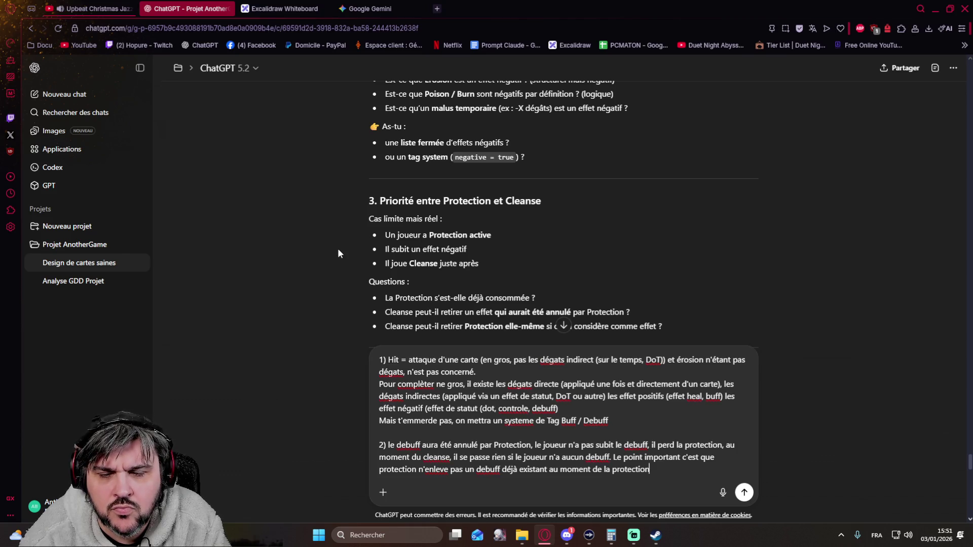
text( e)
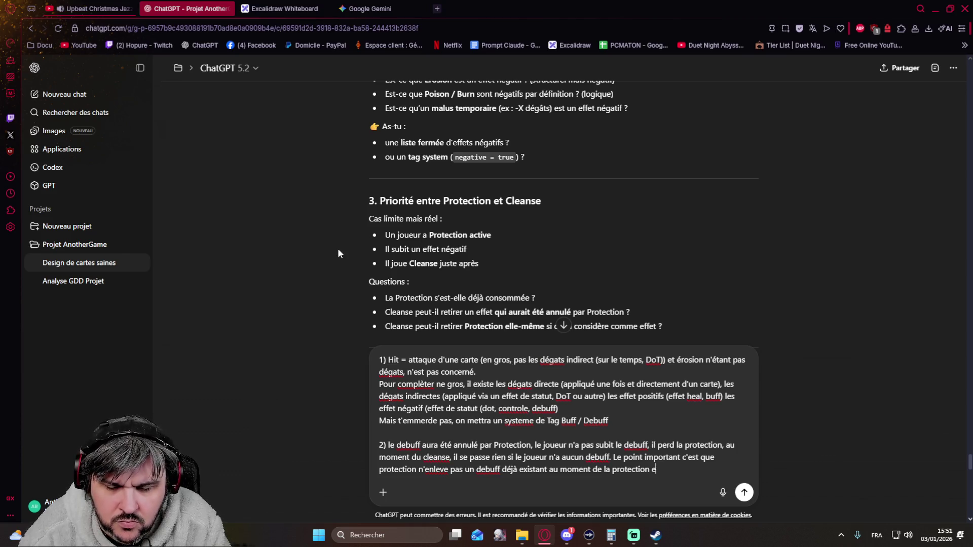
text(t non cleanse ne peut pas retirer un)
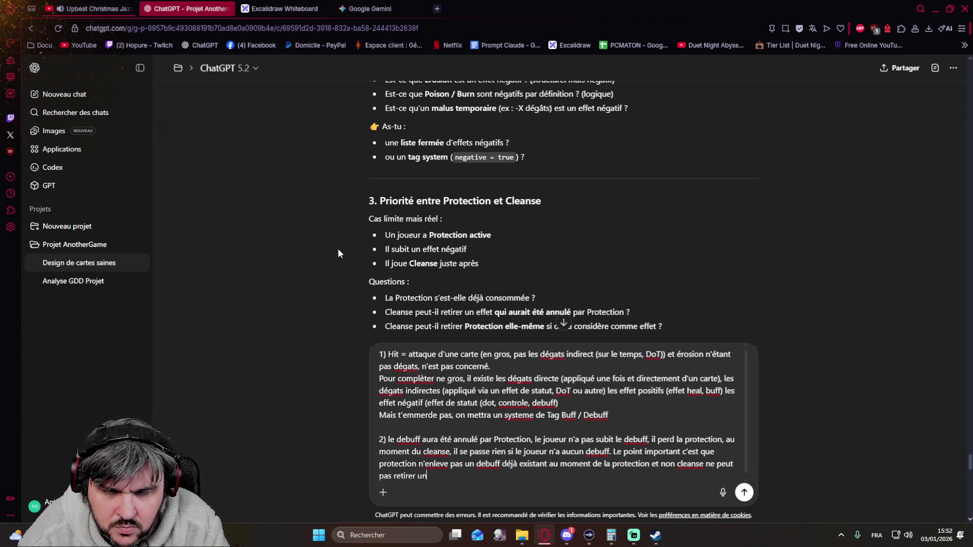
Step: Write answer 2's closing sentence: Protection cancels the next Debuff and Cleanse removes an existing one
key(BackSpace)
key(BackSpace)
key(BackSpace)
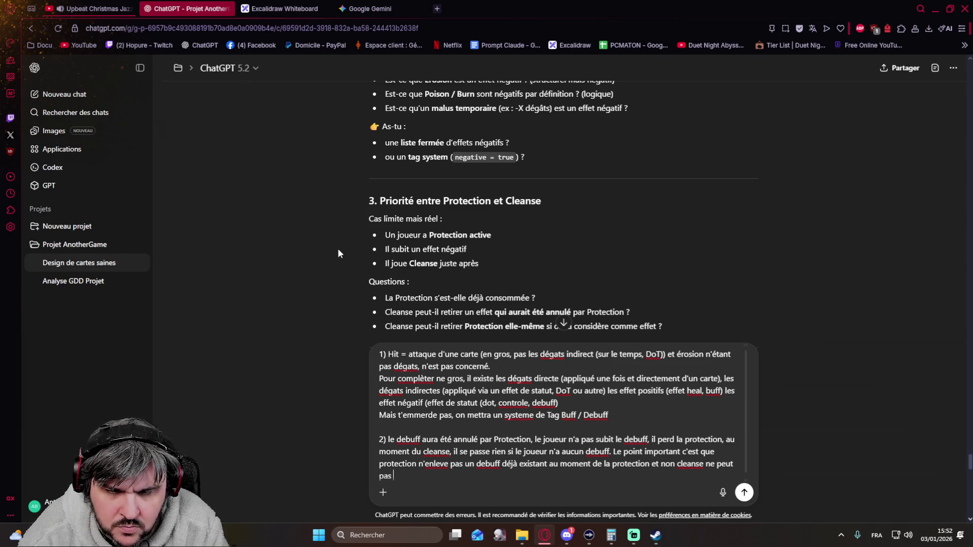
key(BackSpace)
key(BackSpace)
key(BackSpace)
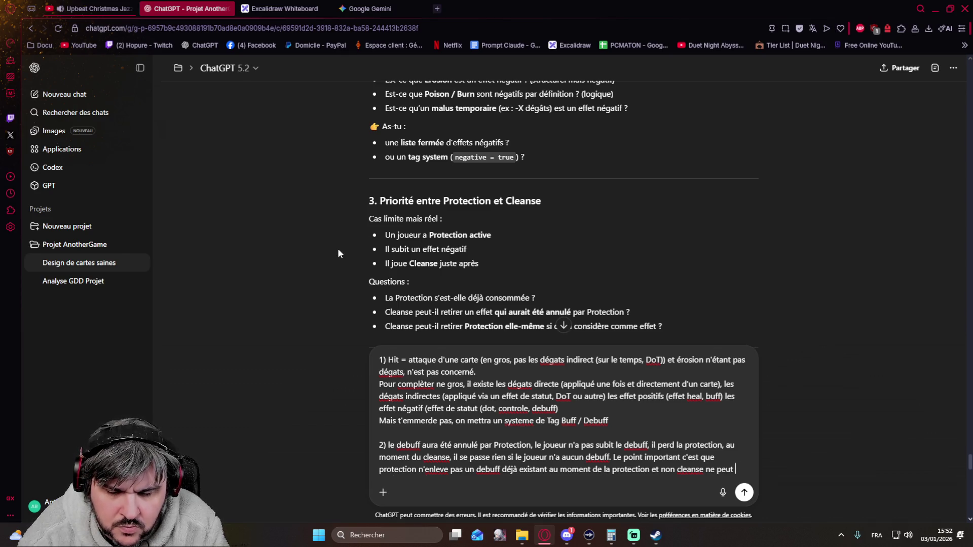
text(retirer qu'un debuff donc protection)
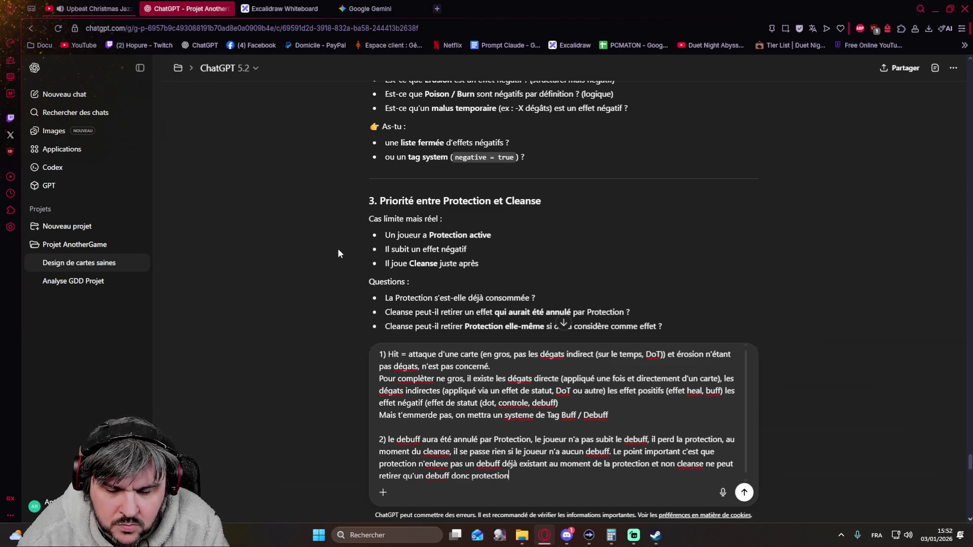
text( "étant un buff, cleanse ne peut pas l'annuler. )
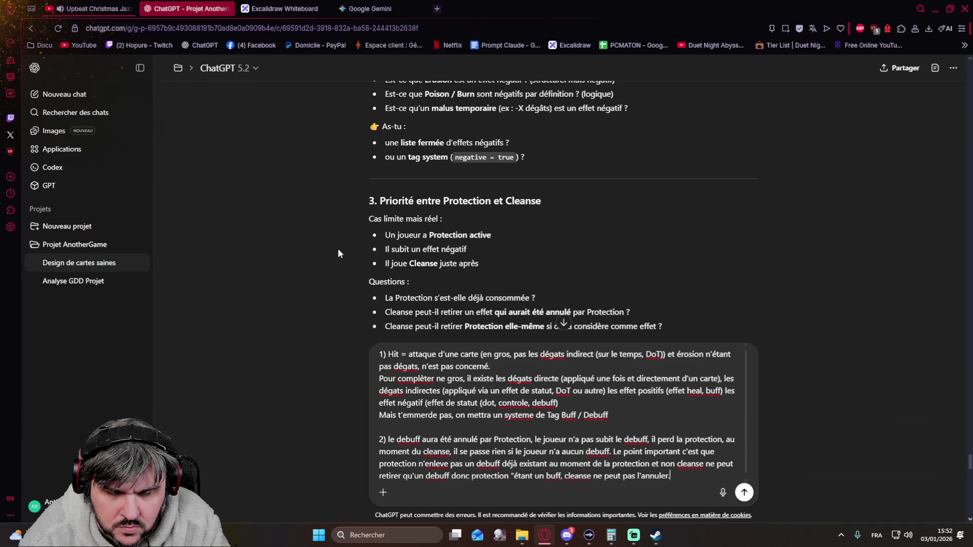
text(en gros)
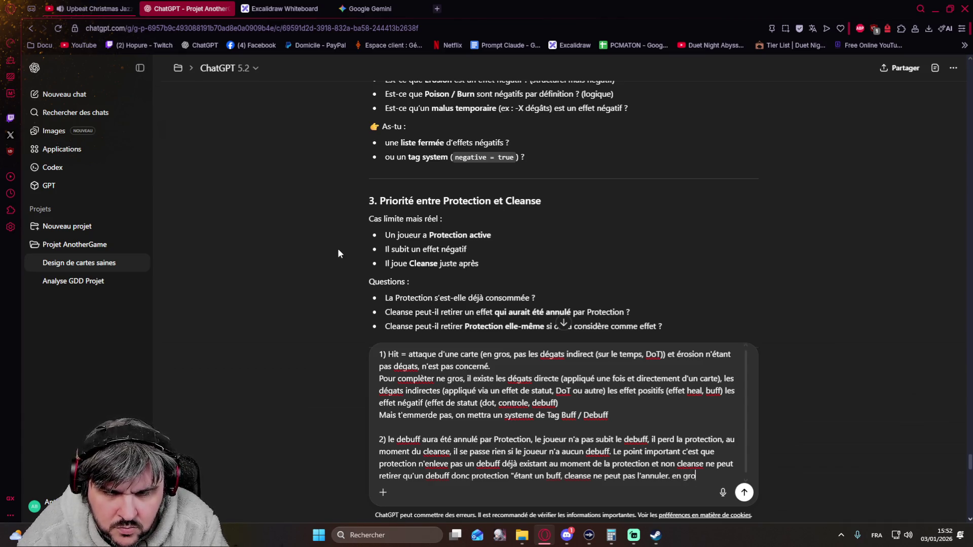
text( Protection annule)
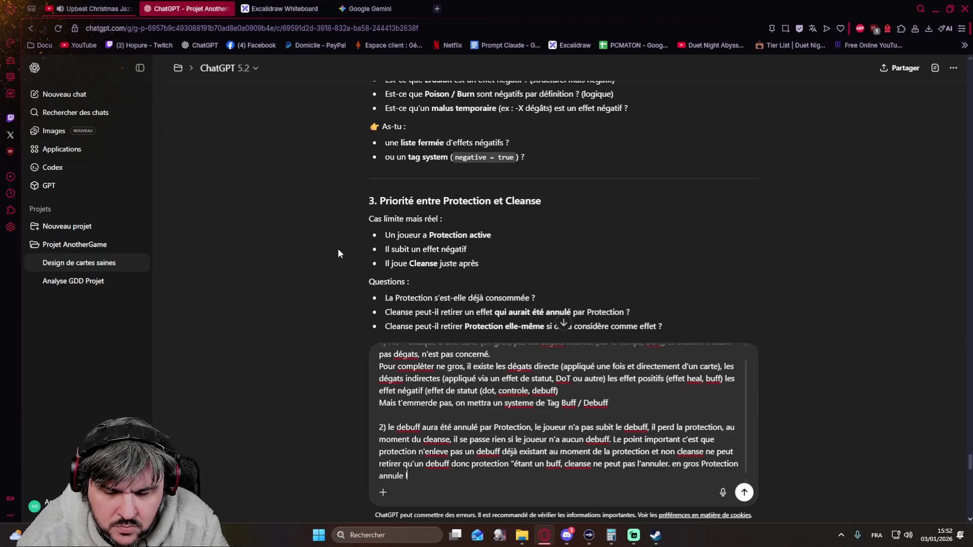
text( le prochain )
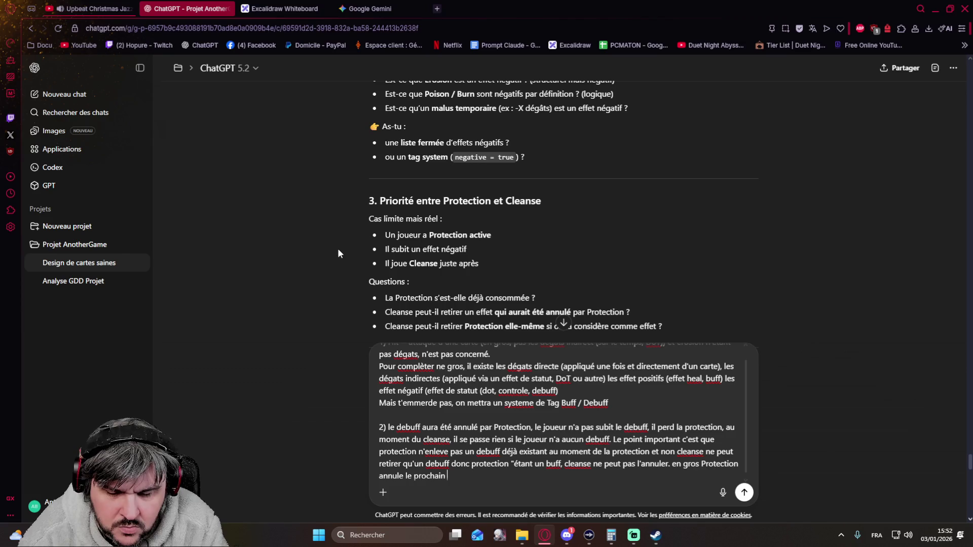
text(Debuff qu)
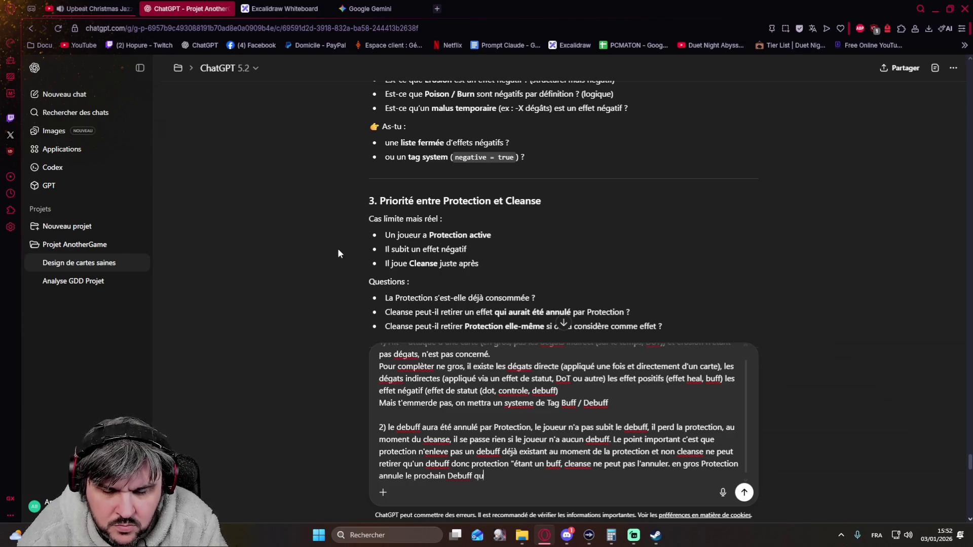
text(i serait a)
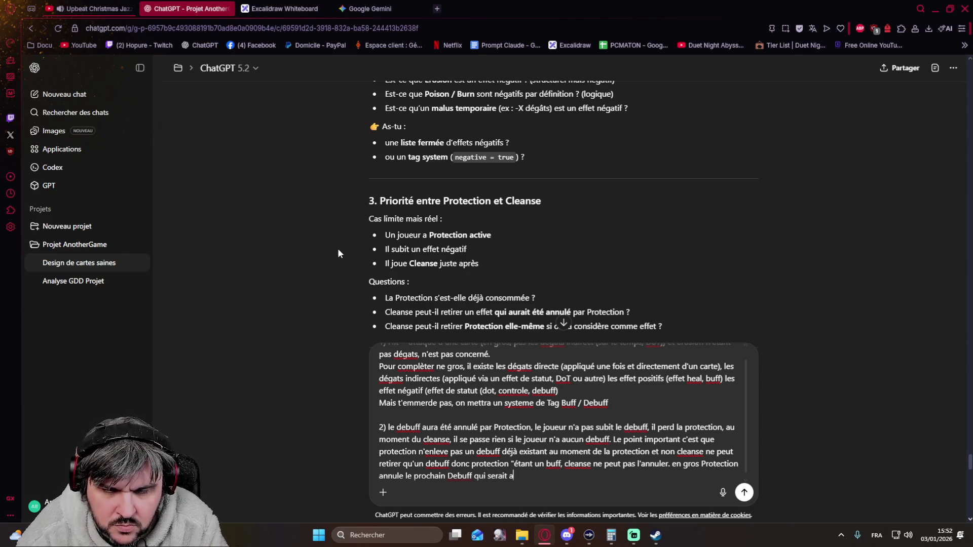
key(BackSpace)
key(BackSpace)
key(BackSpace)
key(BackSpace)
key(BackSpace)
key(BackSpace)
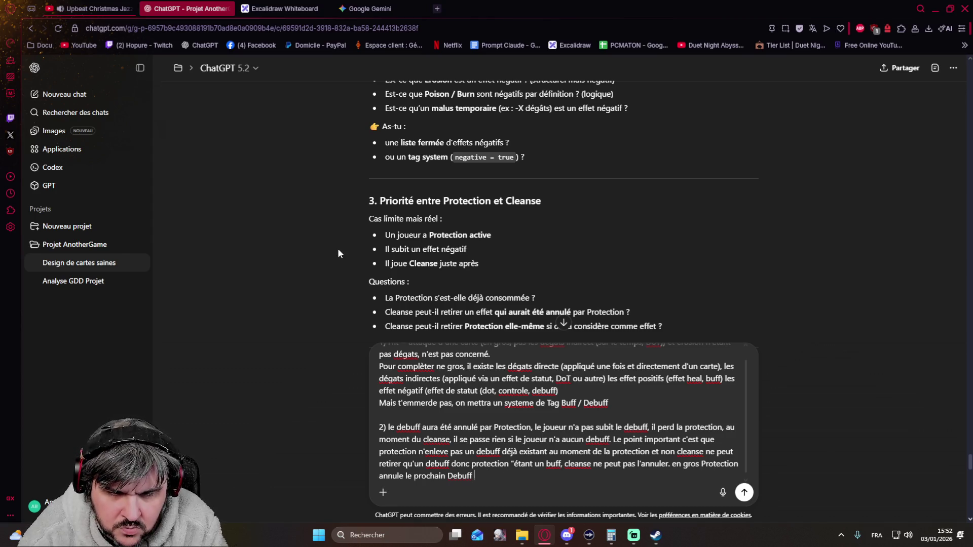
text(et Cleanse retire )
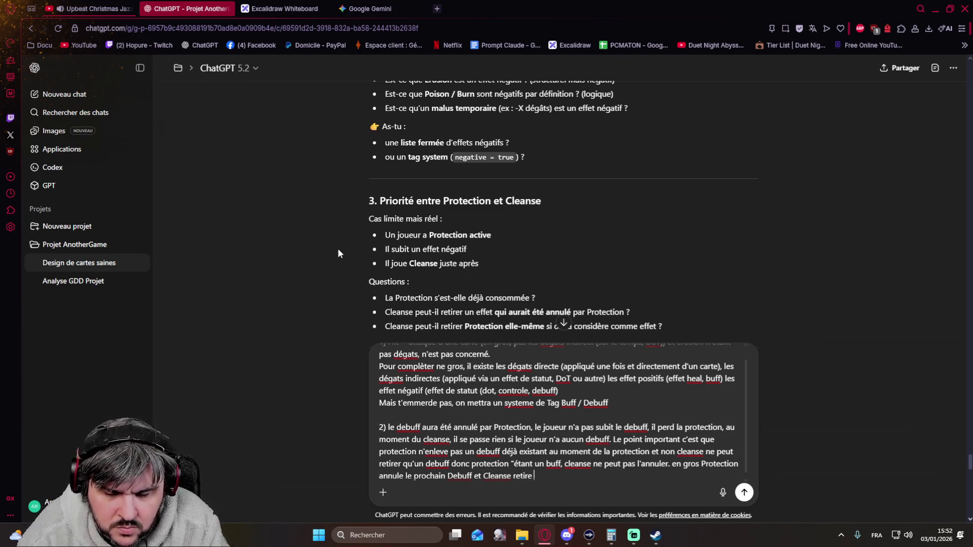
text(un debuff déjàa présent)
scroll(316, 261, down, 1)
scroll(316, 263, down, 2)
scroll(316, 263, down, 1)
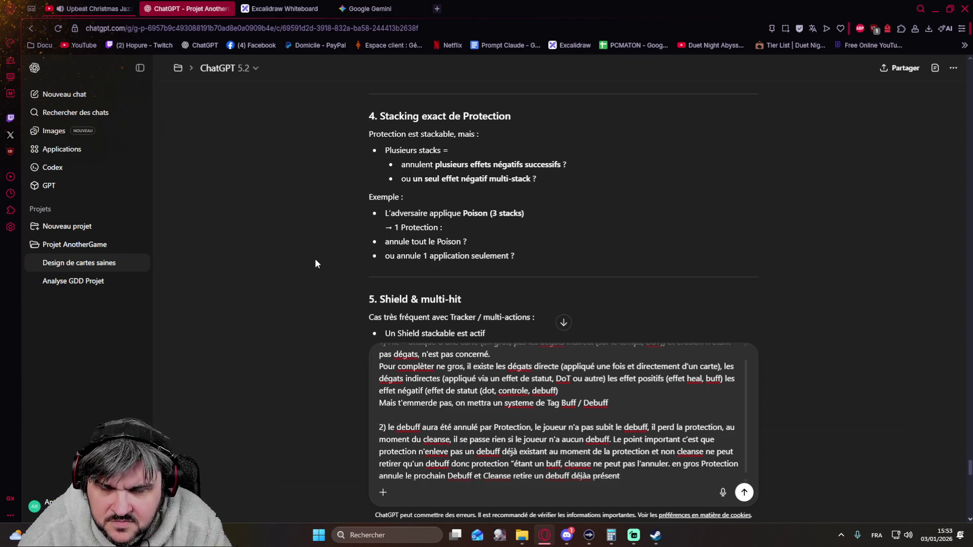
Step: Add answer 4 on several successive negative effects regardless of stacks, then begin item '5)'
key(shift+Return)
key(shift+Return)
text(4) plusoieur)
key(BackSpace)
key(BackSpace)
key(BackSpace)
key(BackSpace)
text(ieurs effet)
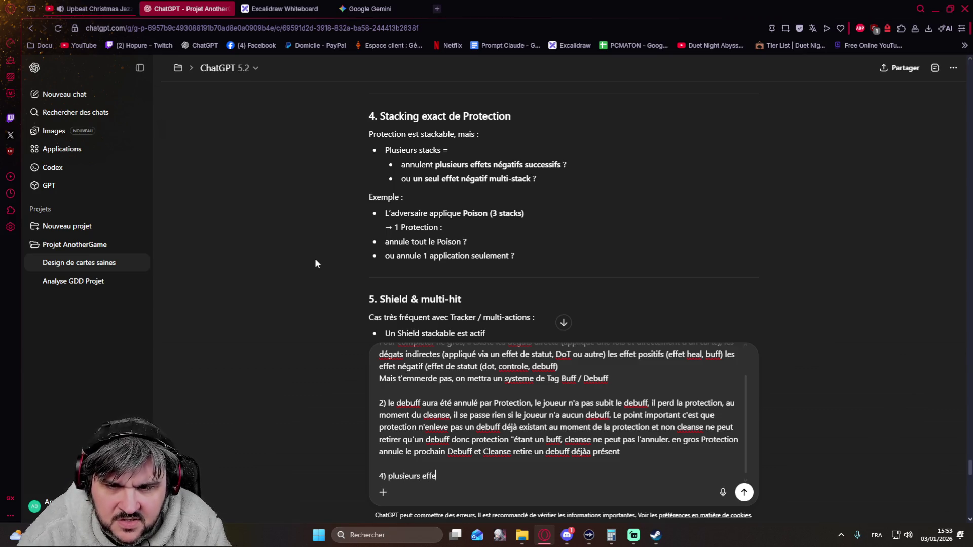
text( negatif successif)
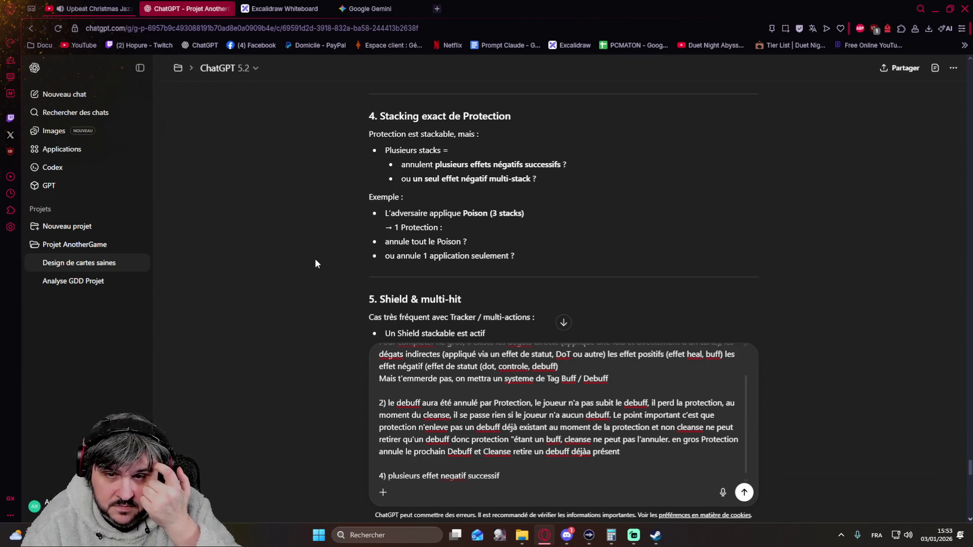
text( (peu importe les stack)à)
key(BackSpace)
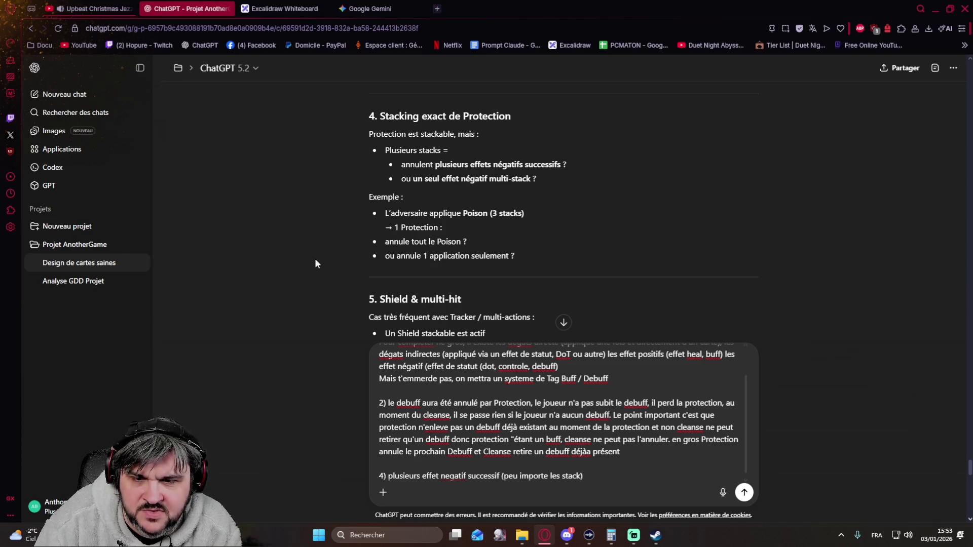
scroll(315, 259, down, 3)
scroll(315, 257, up, 1)
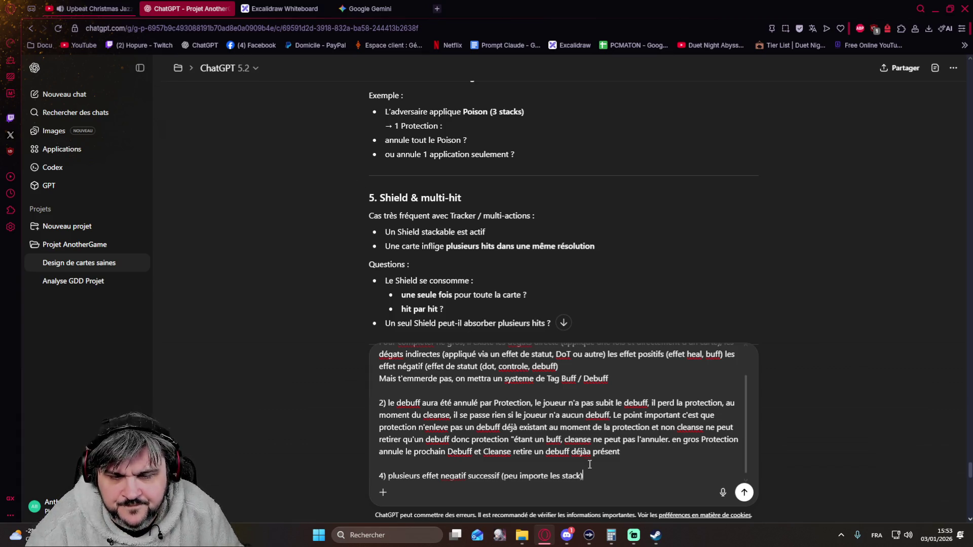
key(shift+Return)
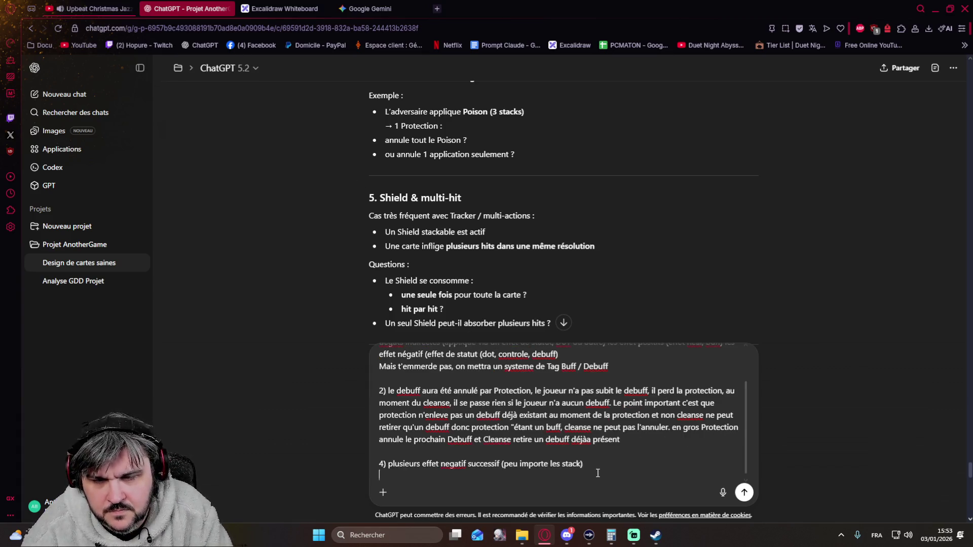
key(shift+Return)
text(5))
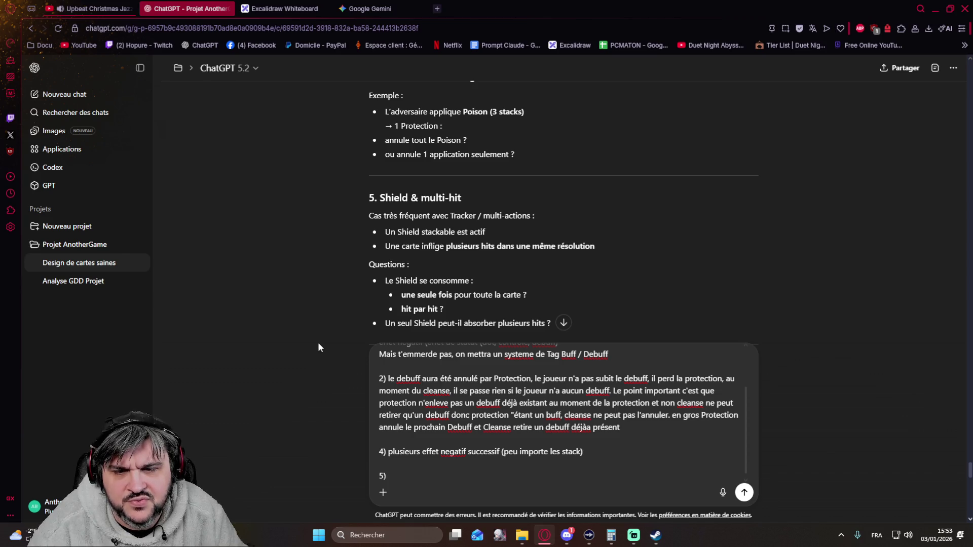
scroll(318, 347, down, 1)
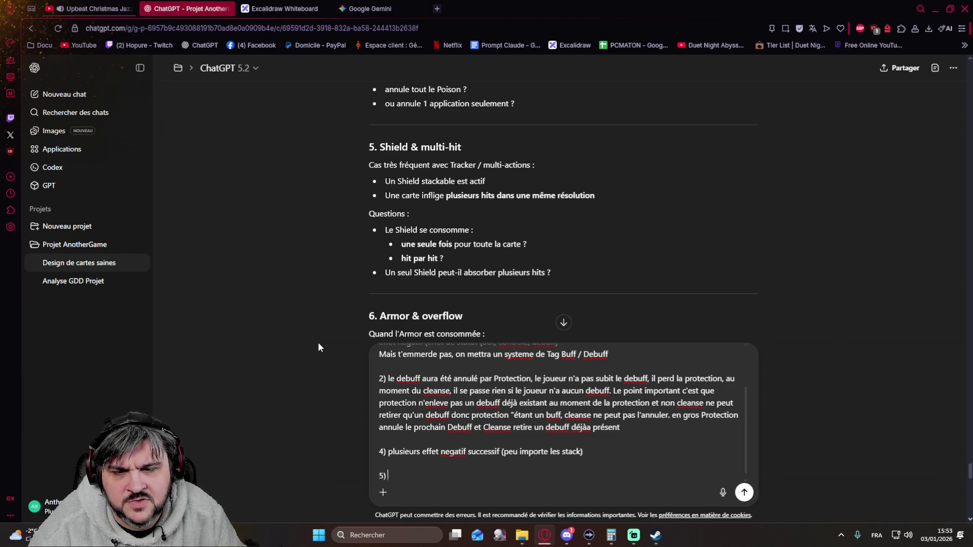
text(le shield c'est comme un)
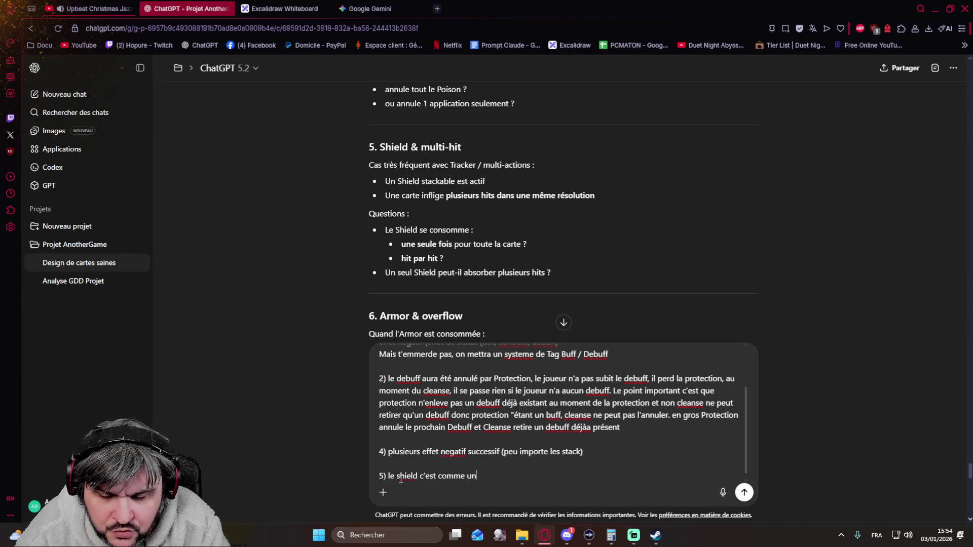
text(e barre de vie su)
Step: Write answer 5: the shield absorbs one or several hits from the same card, then ends
key(BackSpace)
key(BackSpace)
key(BackSpace)
key(BackSpace)
key(BackSpace)
key(BackSpace)
key(BackSpace)
key(BackSpace)
key(BackSpace)
key(BackSpace)
key(BackSpace)
key(BackSpace)
key(BackSpace)
key(BackSpace)
key(BackSpace)
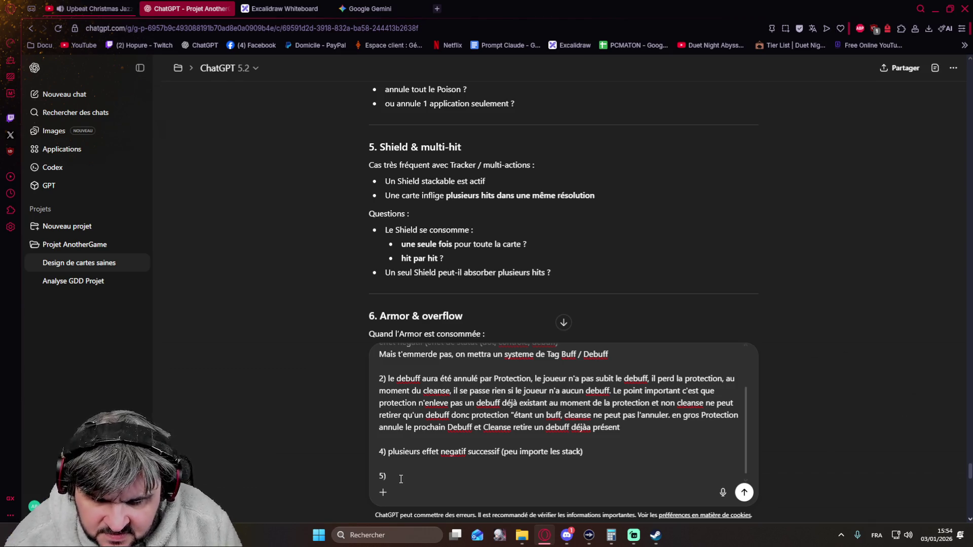
text(le shield doit)
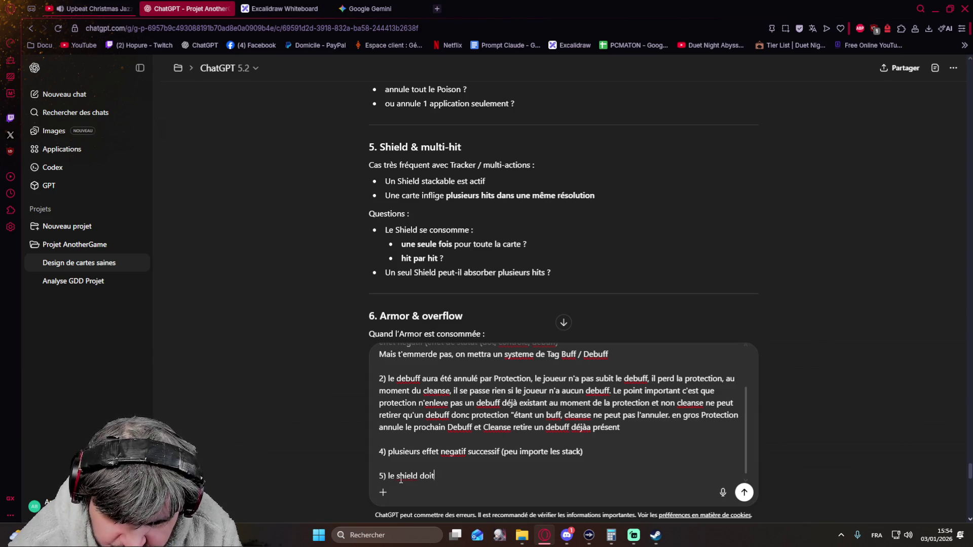
text( encaisser )
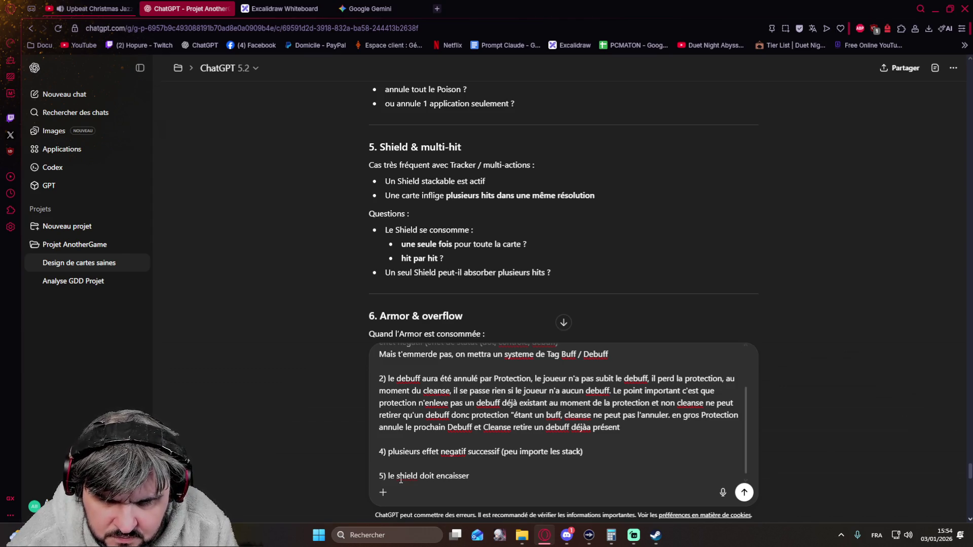
text(un)
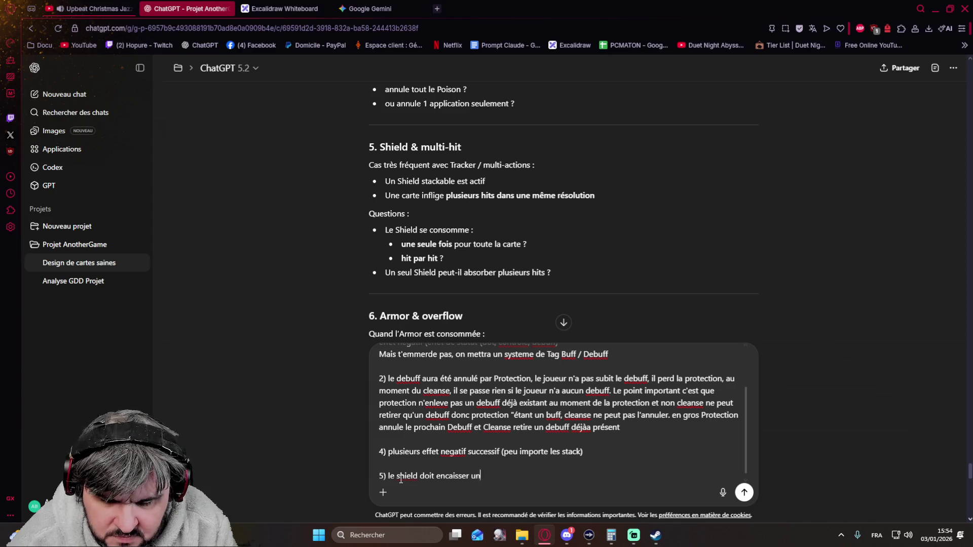
text( ou plusieurs hit d'une même attaqu)
key(BackSpace)
key(BackSpace)
key(BackSpace)
key(BackSpace)
key(BackSpace)
text(arte e)
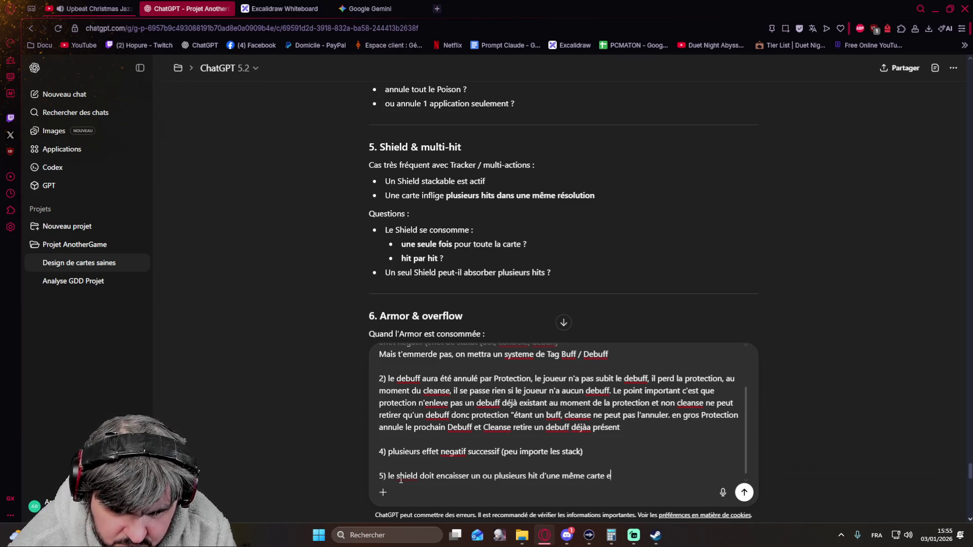
text(t s'annule ensuite)
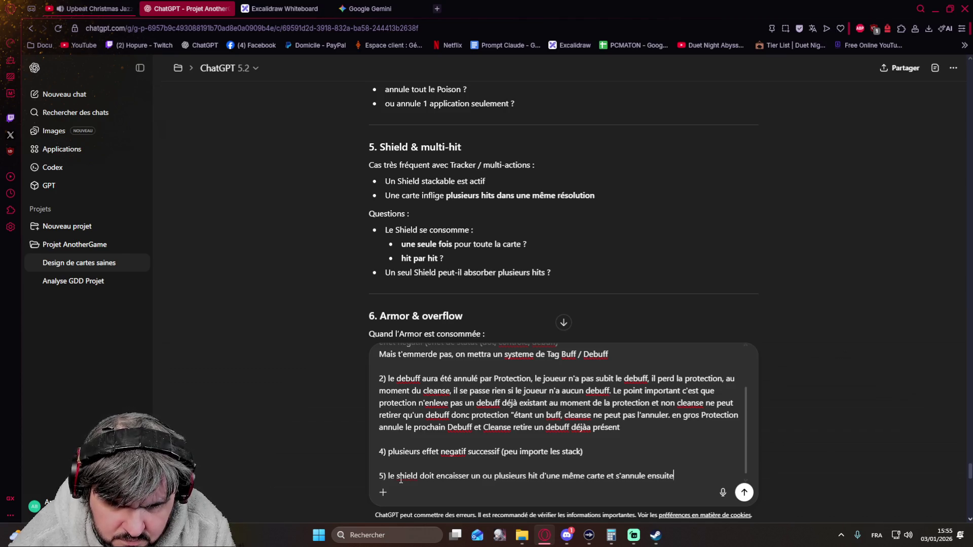
key(BackSpace)
key(BackSpace)
key(BackSpace)
key(BackSpace)
key(BackSpace)
key(BackSpace)
key(BackSpace)
key(BackSpace)
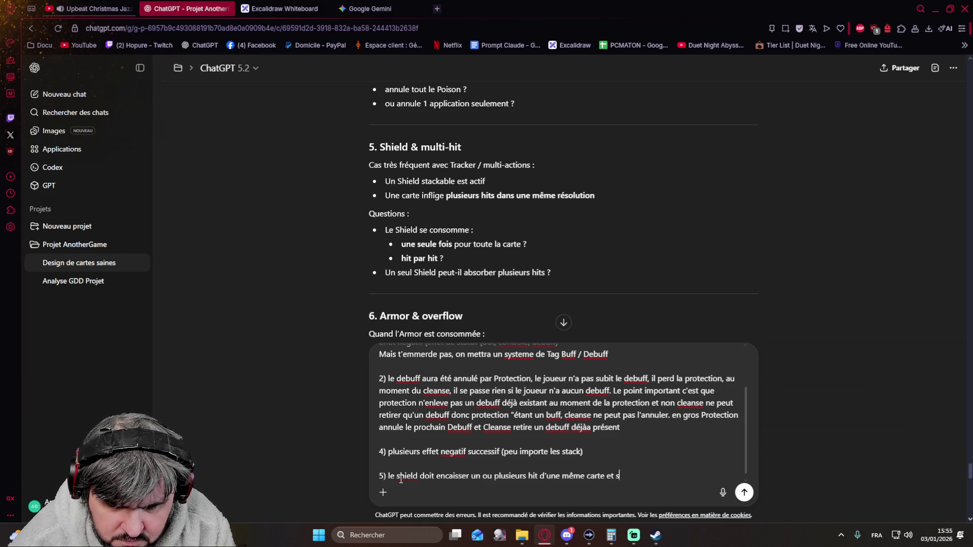
text(e termine a)
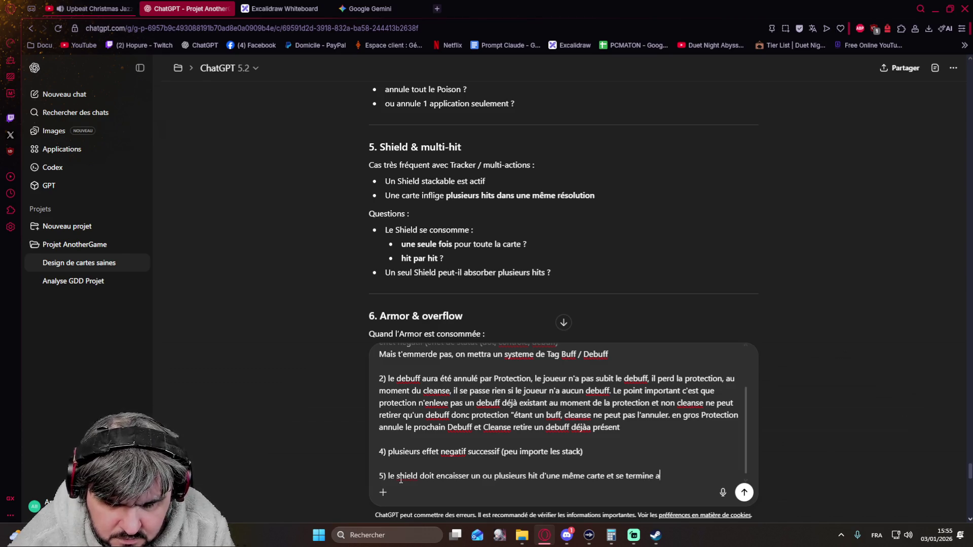
text(près.)
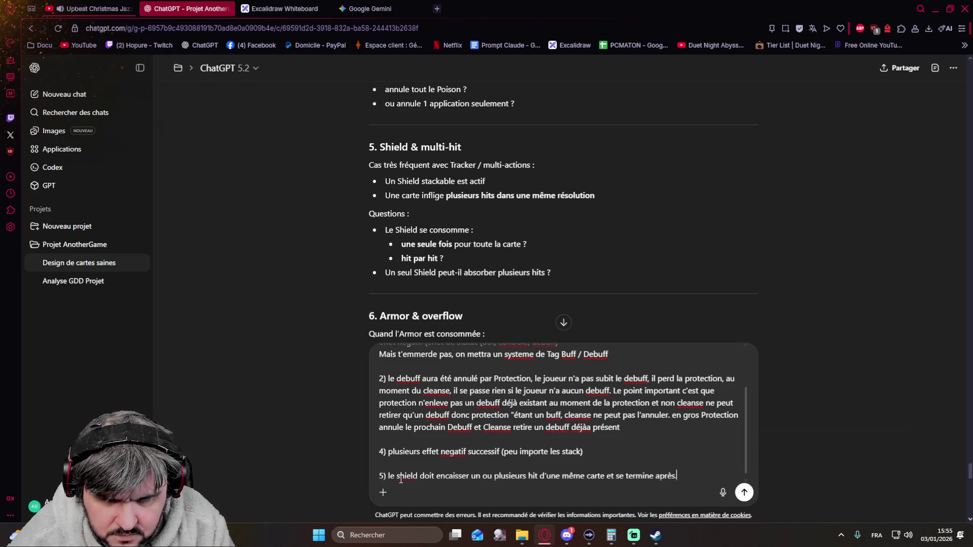
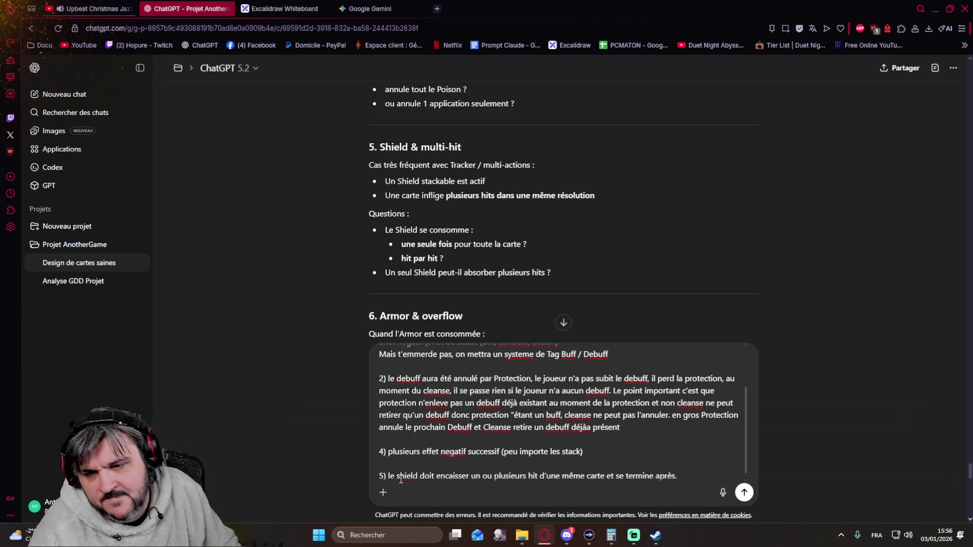
scroll(312, 374, down, 2)
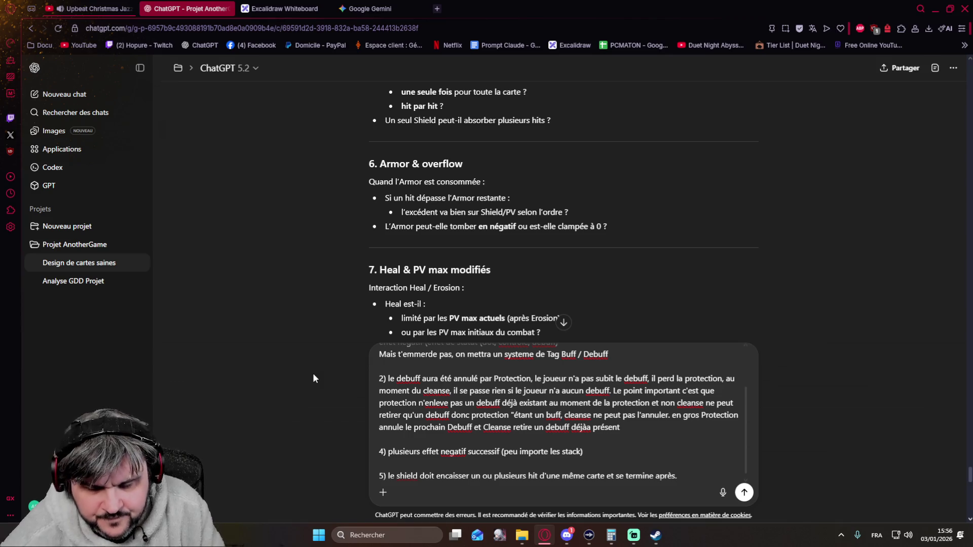
Step: Write answer 6: excess carries to the next layer in order, armor clamped at 0
key(shift+Return)
key(shift+Return)
text(6))
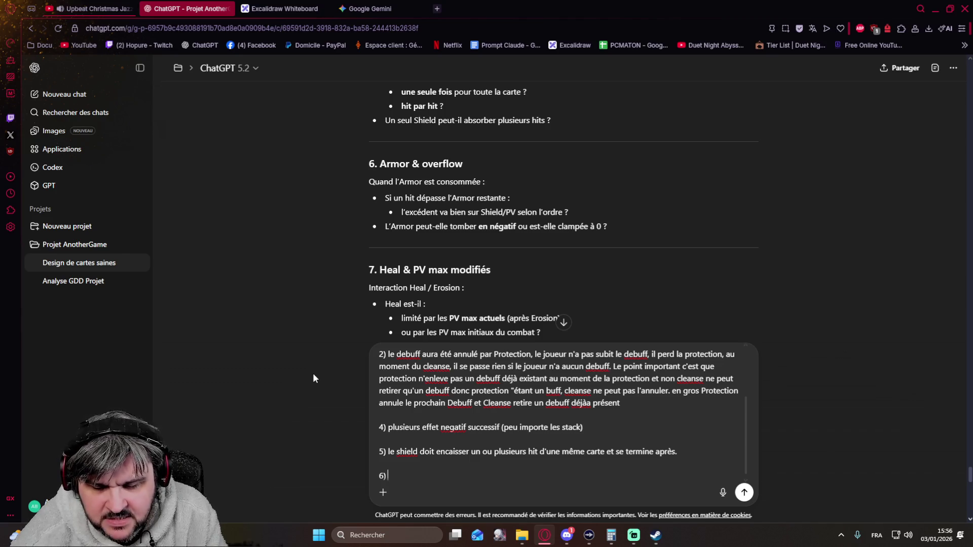
text(Que se soit armor ou shield, l'exe)
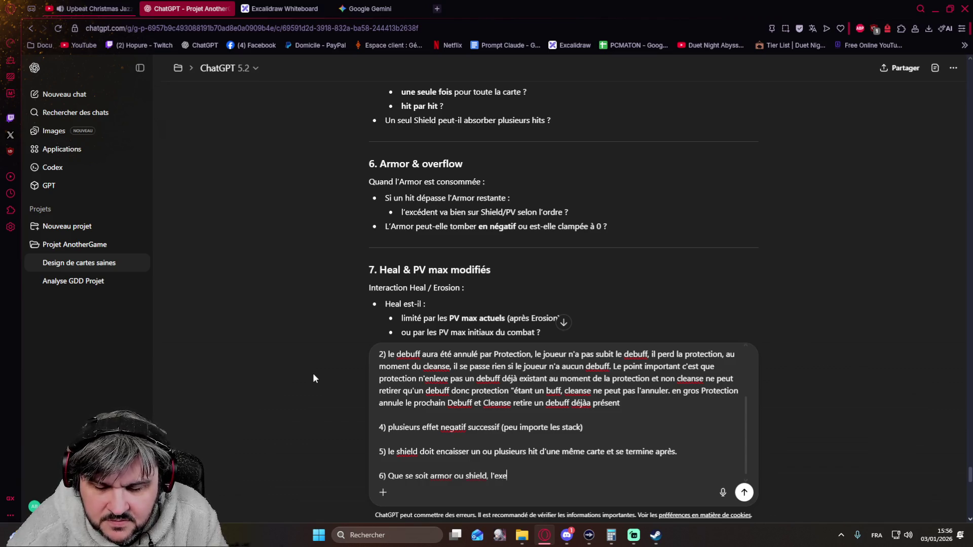
key(BackSpace)
text(cedant est toujours reporté sur la couche suivante s)
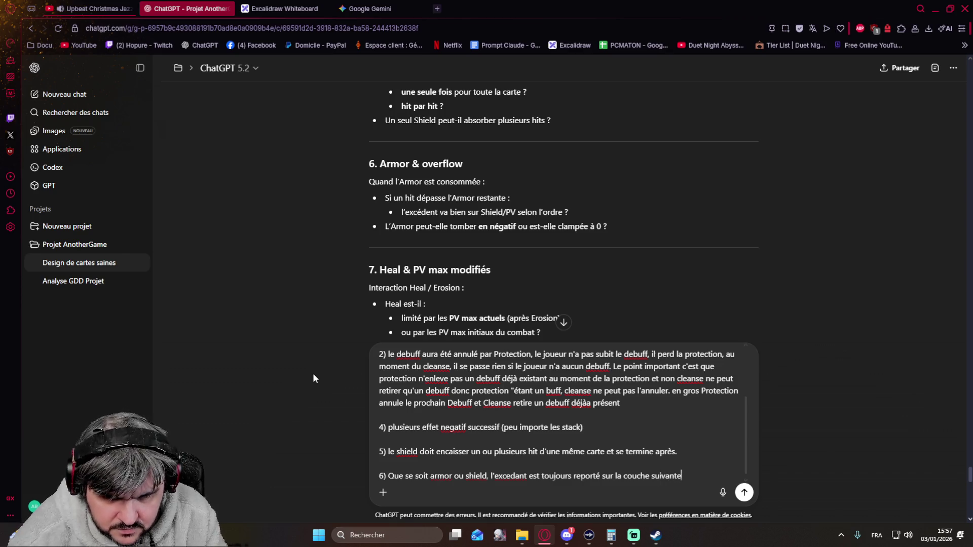
text(uivant )
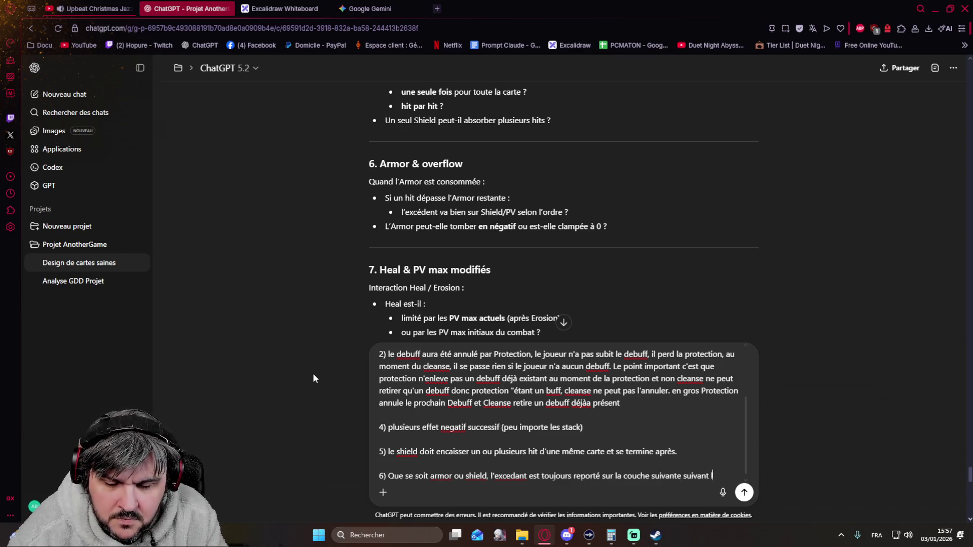
text(l'ordre)
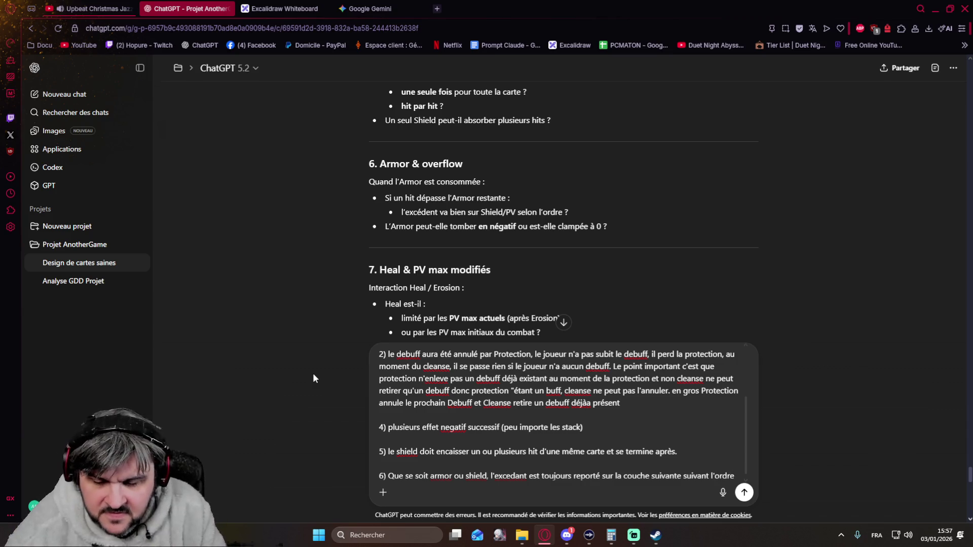
text( et l'armure est clampé à 0)
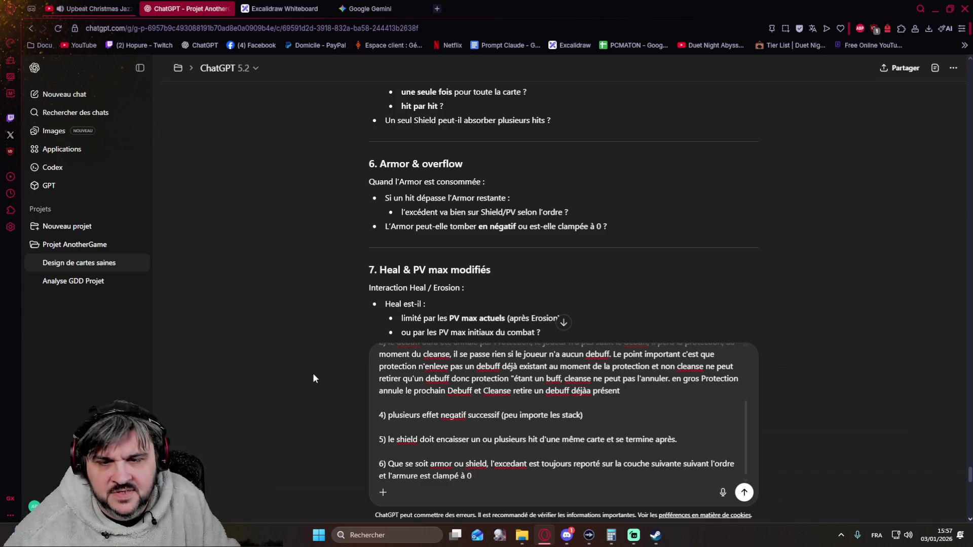
scroll(337, 176, down, 1)
scroll(338, 176, down, 2)
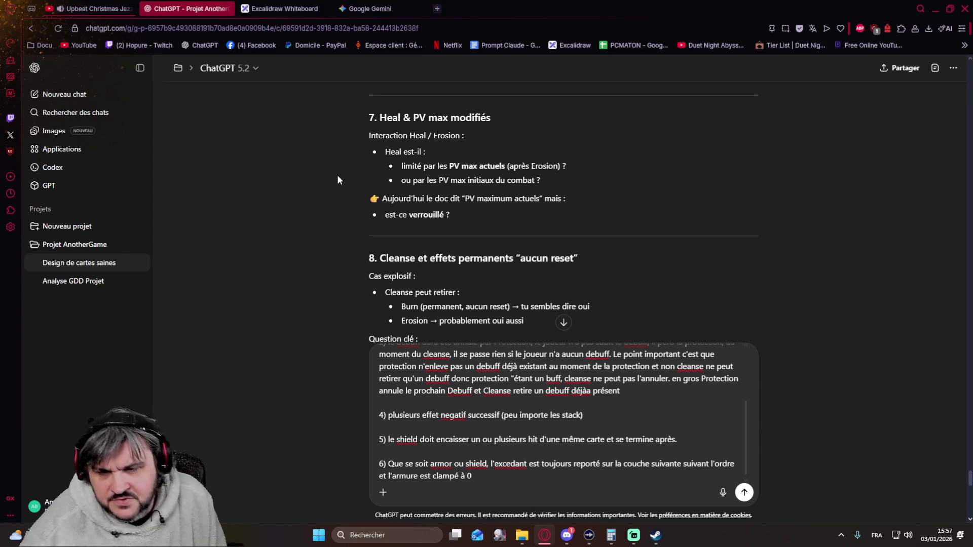
Step: Begin a new numbered line "7)" below answer 6 in the draft
key(shift+Return)
key(shift+Return)
text(7))
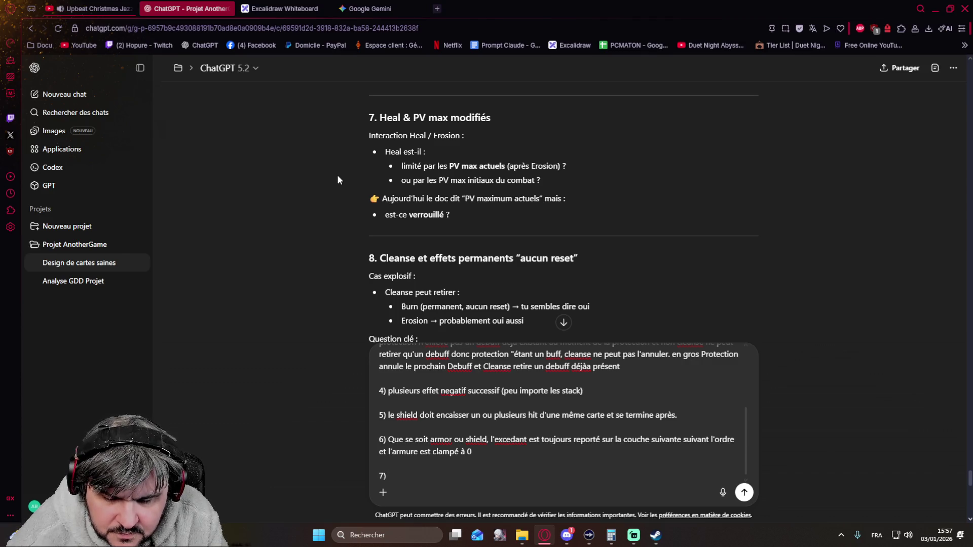
text( En gros)
text(l'erosion est une mecanique anti heal,)
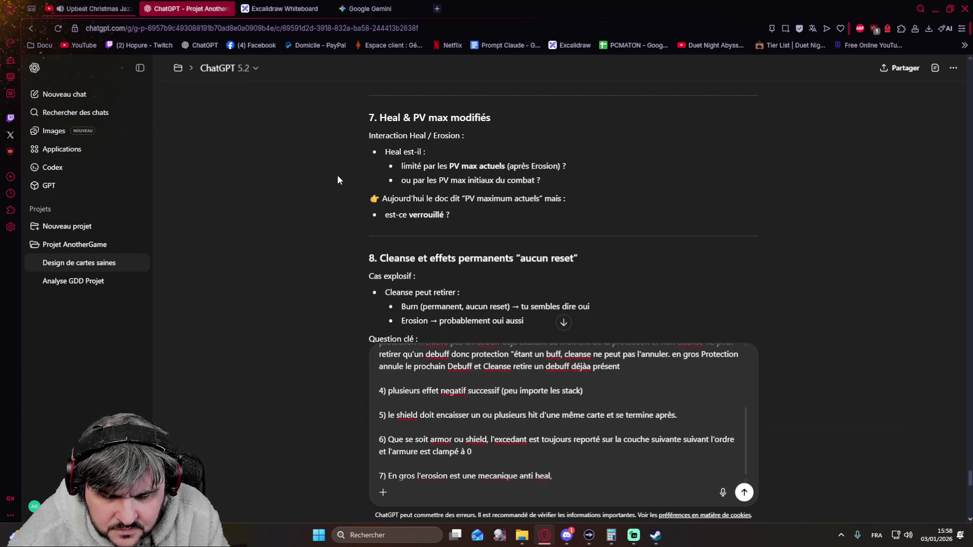
text(puisqu'elle permet de réduire les pv max)
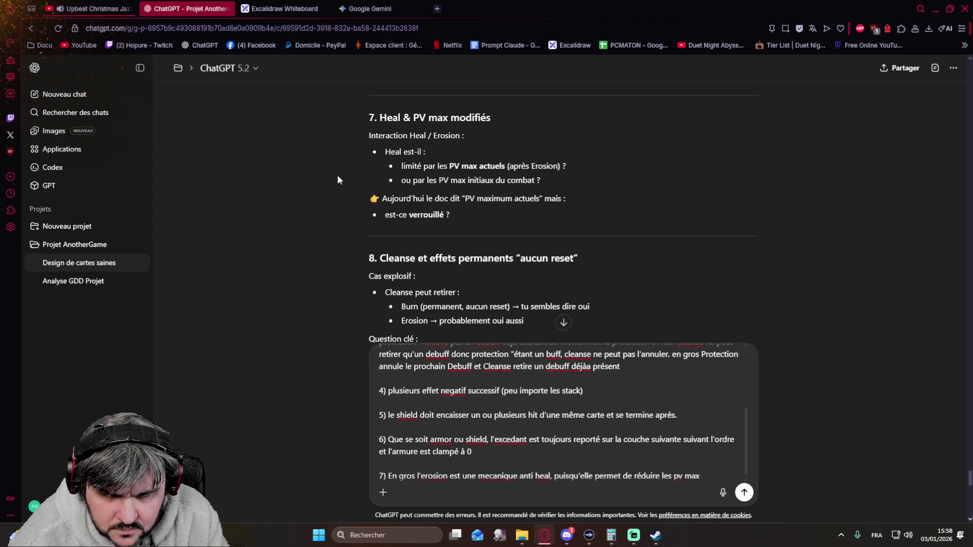
text(tout )
text(en la)
text(issant le )
text(jour à 100% de se)
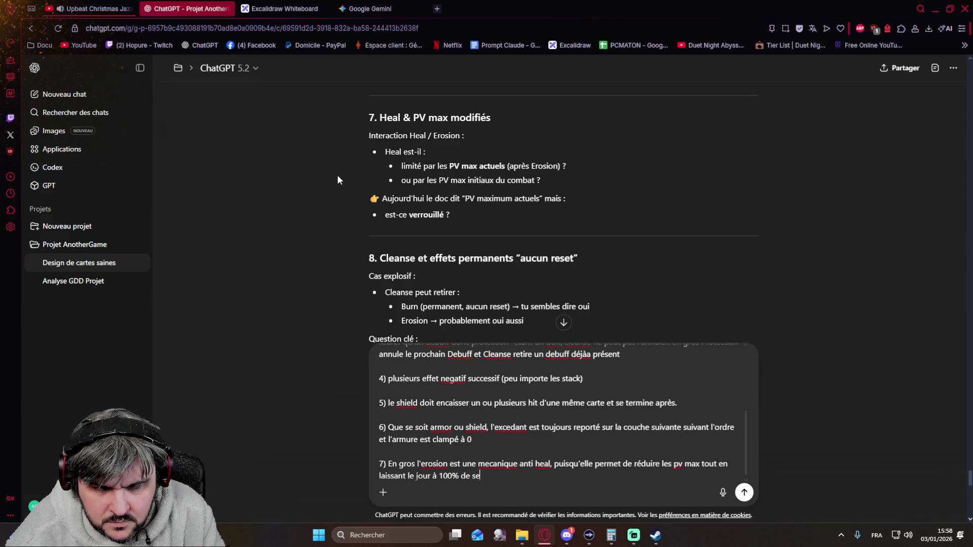
text(v (donceal)
text(heal inutile))
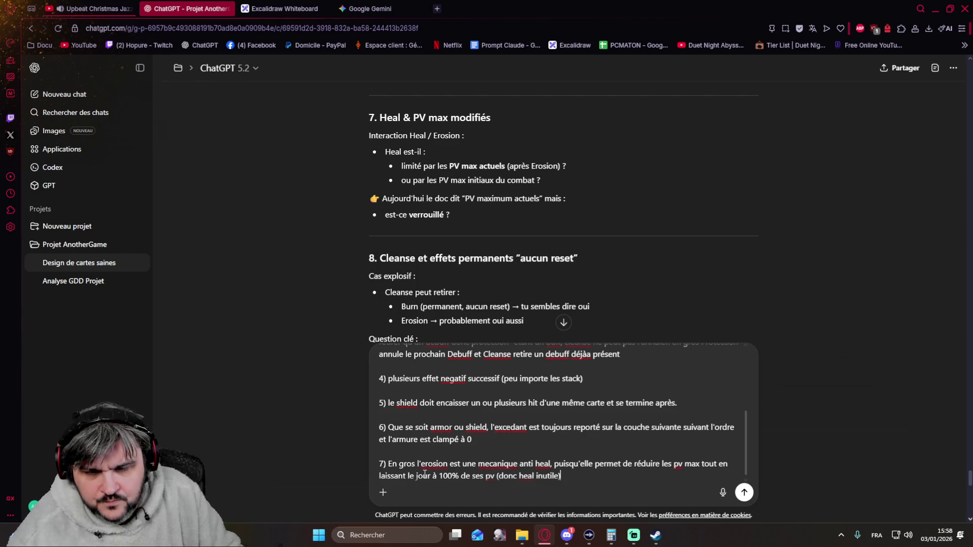
text(uisq)
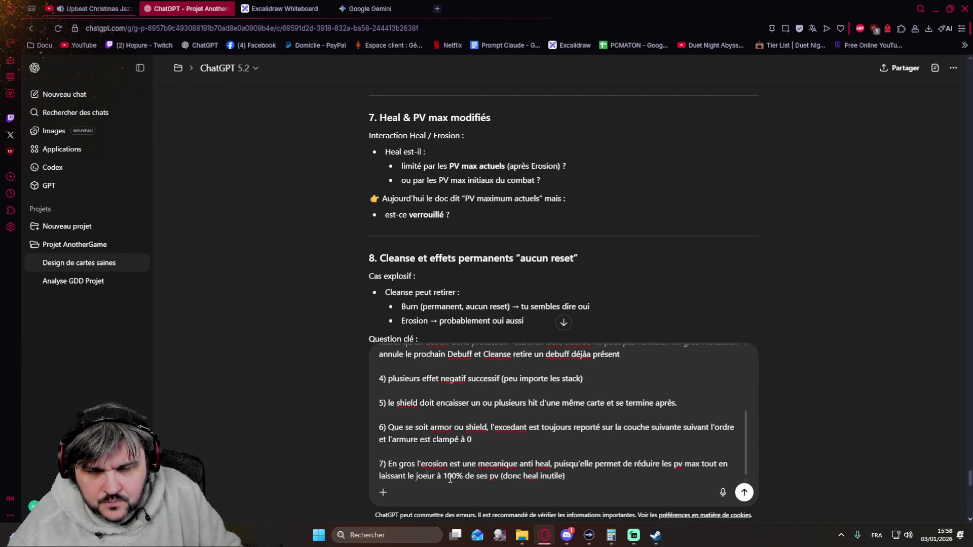
text(u')
text(e)
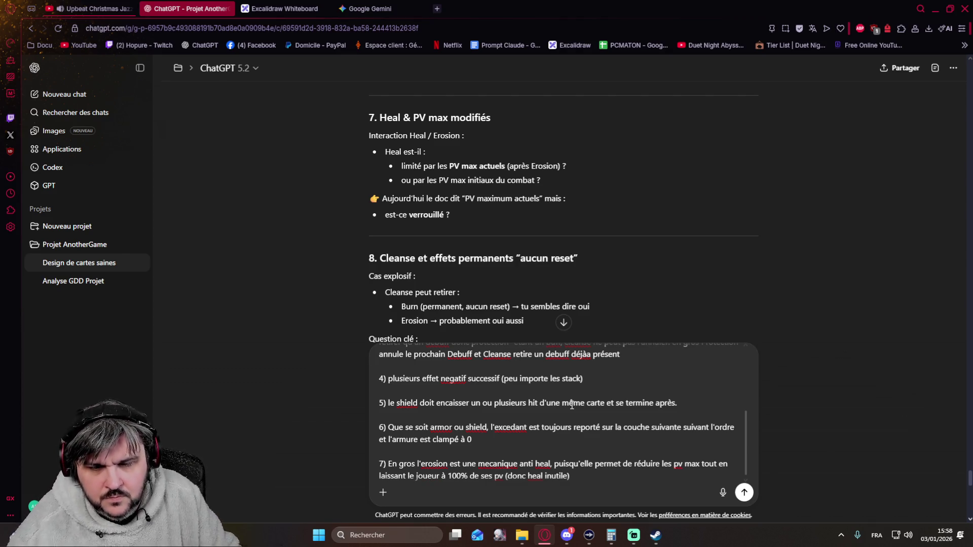
scroll(437, 320, down, 3)
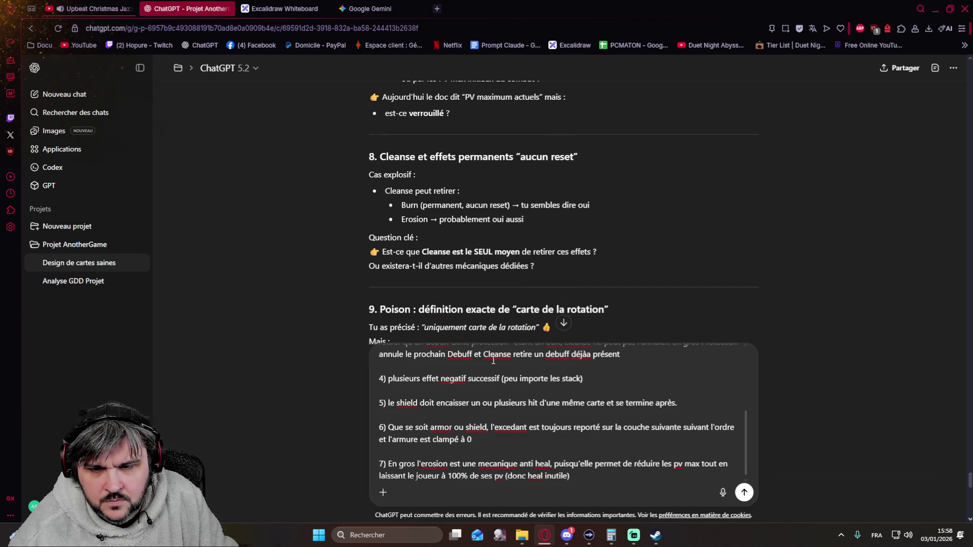
scroll(498, 364, down, 1)
scroll(498, 365, down, 5)
scroll(497, 319, down, 3)
scroll(413, 253, down, 4)
scroll(413, 253, down, 3)
scroll(413, 253, up, 1)
scroll(413, 252, up, 6)
scroll(413, 255, up, 4)
scroll(412, 254, up, 5)
scroll(413, 254, up, 2)
scroll(412, 254, up, 2)
scroll(500, 382, down, 1)
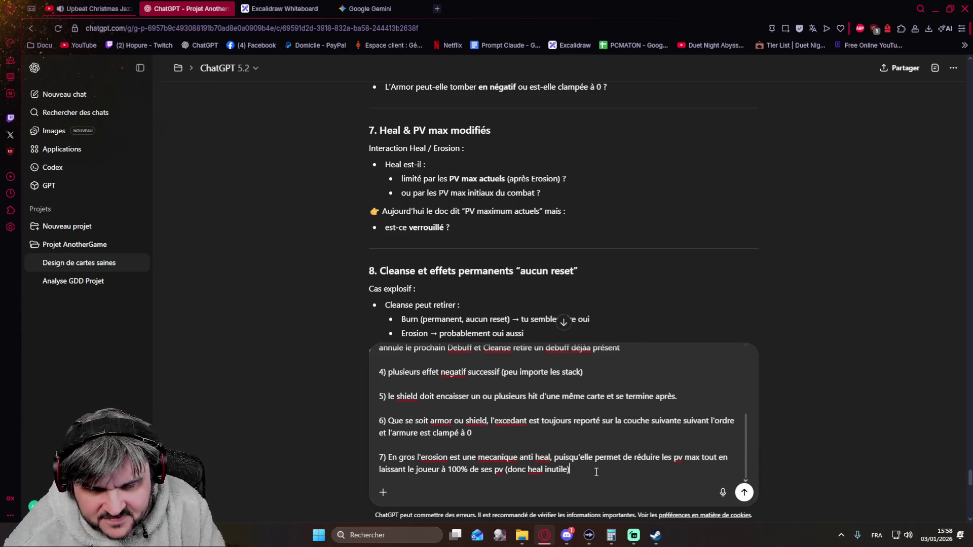
Step: Begin a new numbered line "8)" after the erosion answer
key(shift+Return)
key(shift+Return)
text(8))
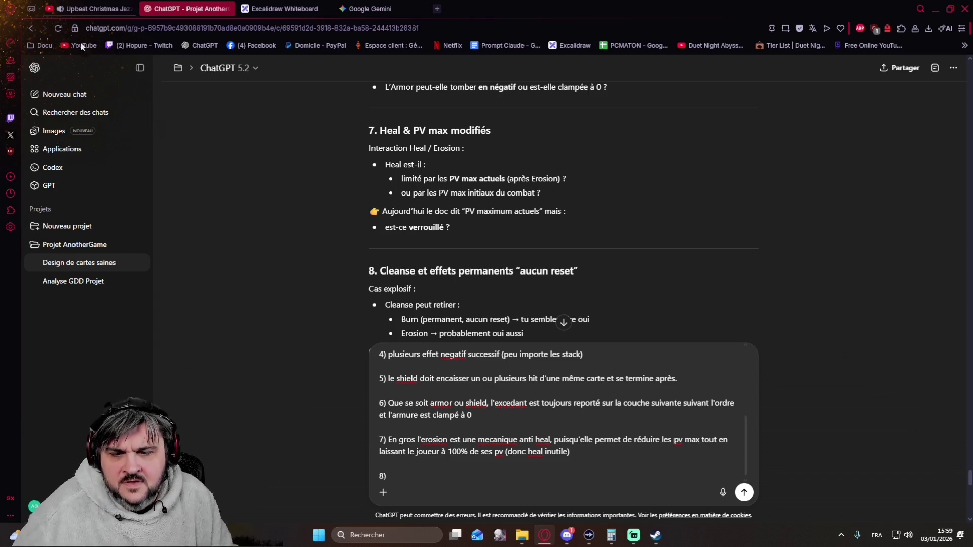
scroll(261, 216, down, 2)
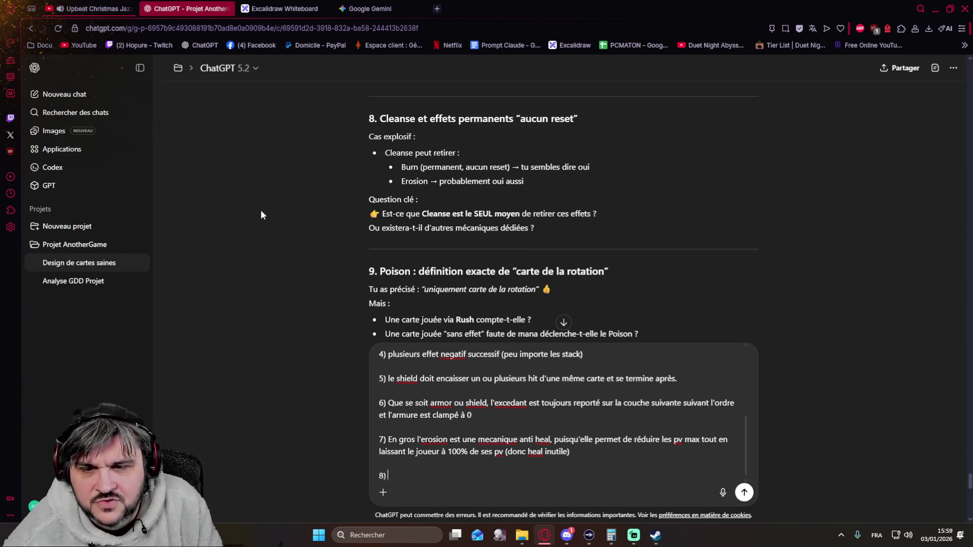
text(il existera d'autres moyen)
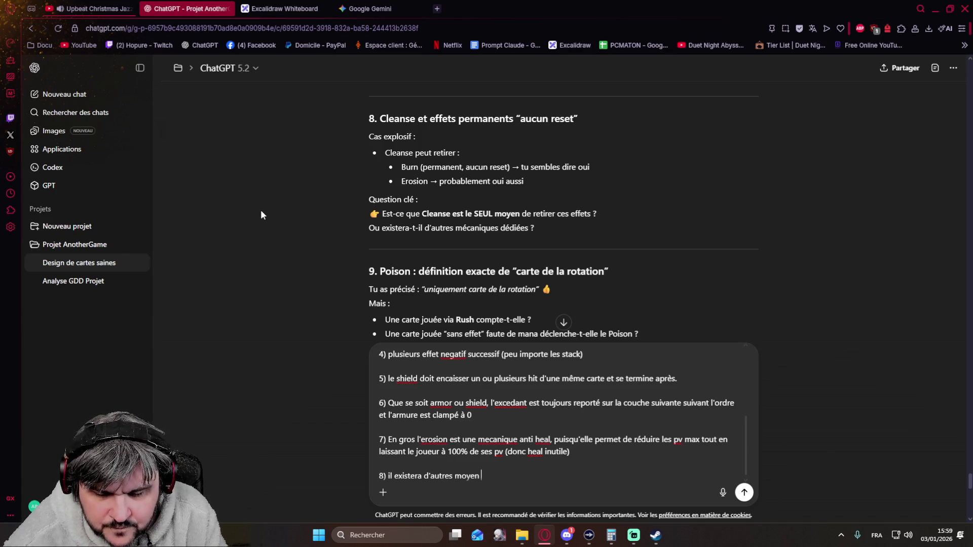
text(par e)
text(dhell)
text(chelle de puissa)
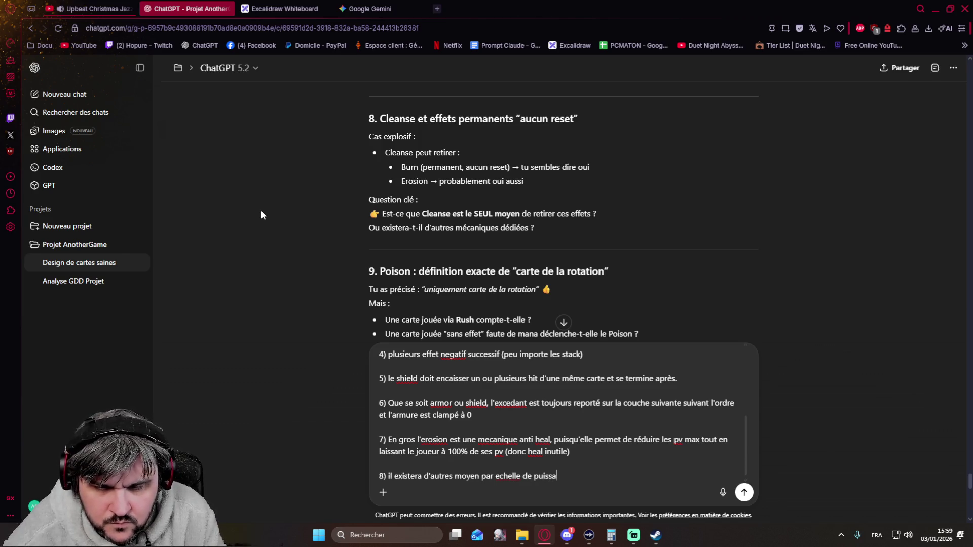
text(nce, cleanse étant globalc'est surement l)
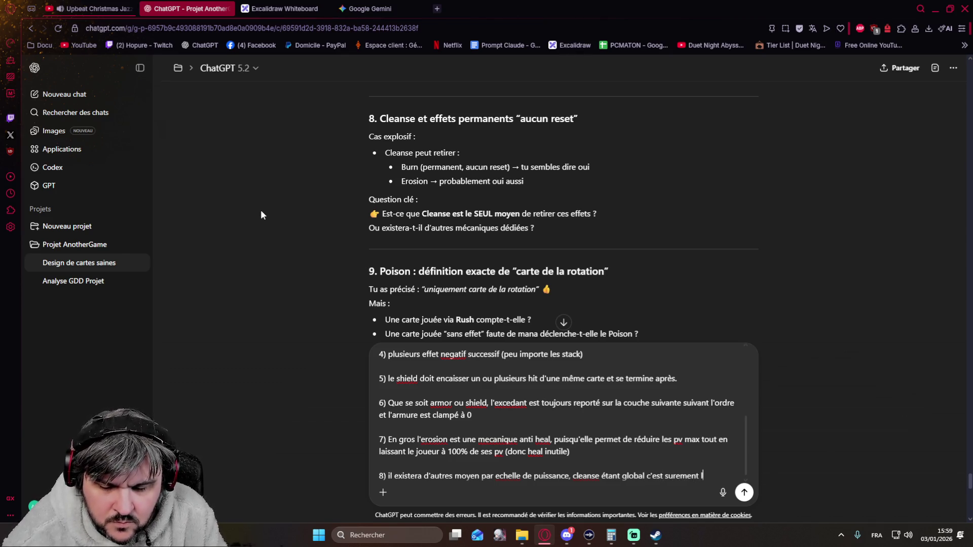
text(ffetle plus puissant donc late et coup en mana possible)
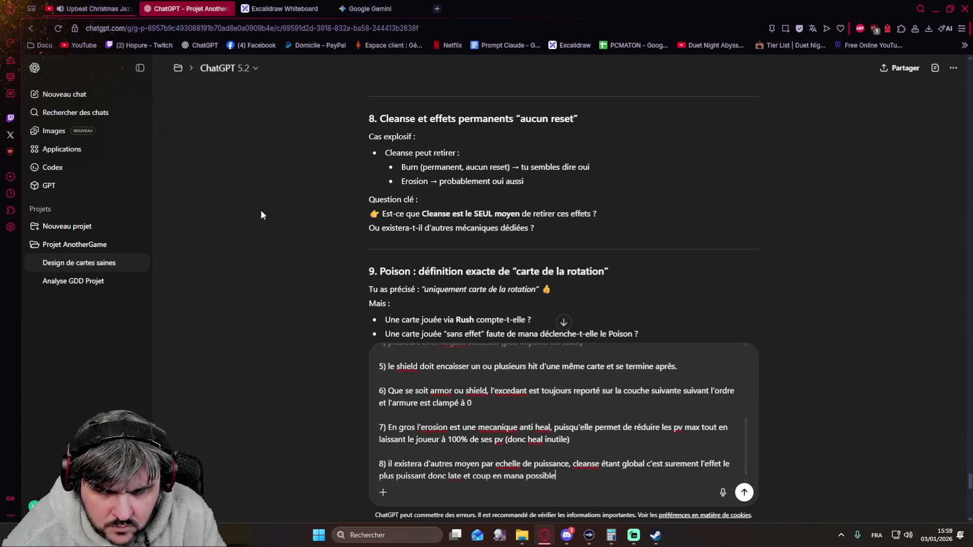
text(, là ou des choses moins puissan)
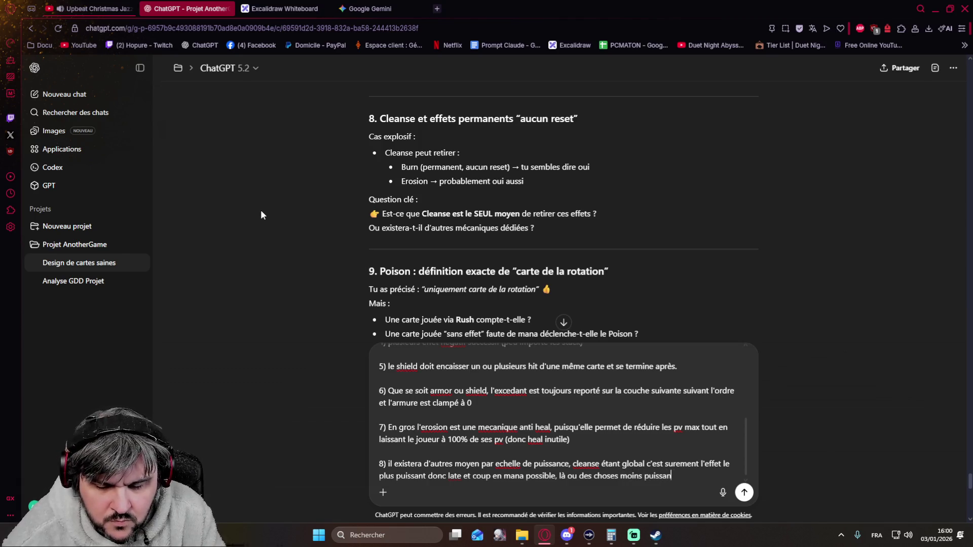
text(te seront dispo en early, gr)
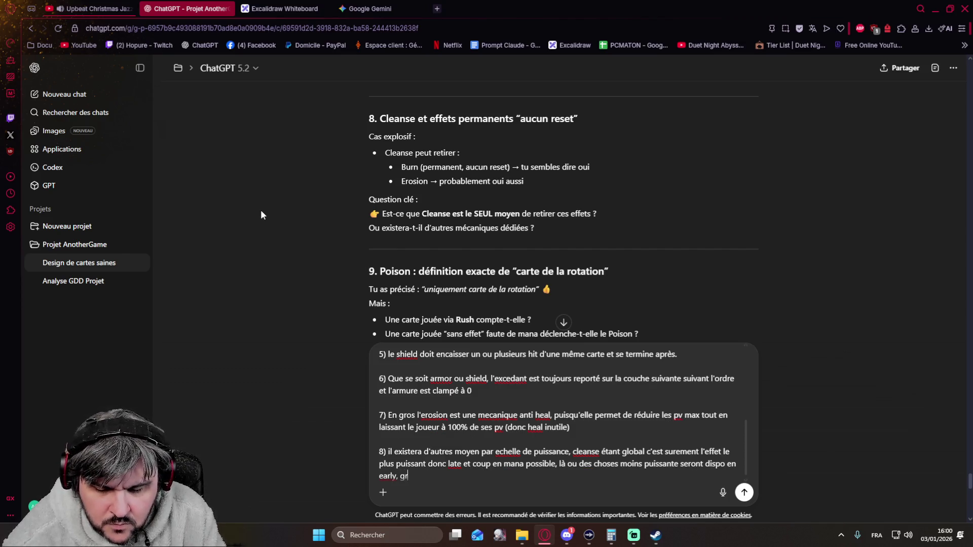
text(atuitement etc)
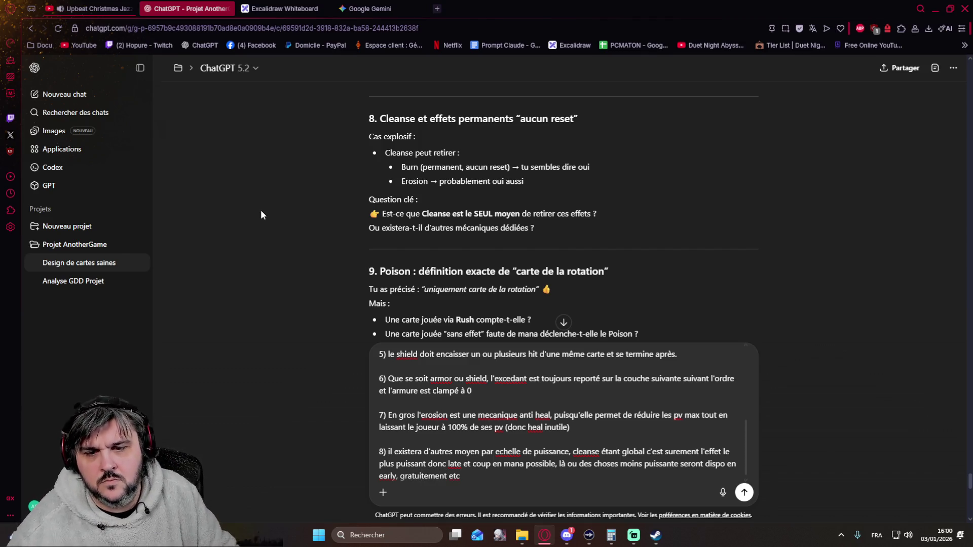
scroll(247, 147, down, 2)
scroll(247, 147, up, 1)
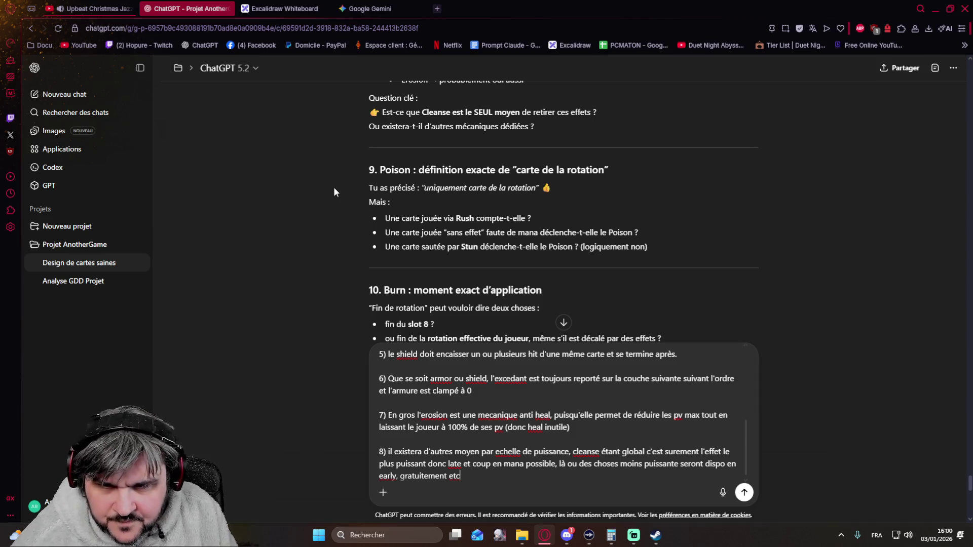
Step: Open a blank line after answer 8, ready for answer 9
key(shift+Return)
key(shift+Return)
text(9) A chaque fois que le joueur joue ou aurait dû joué,)
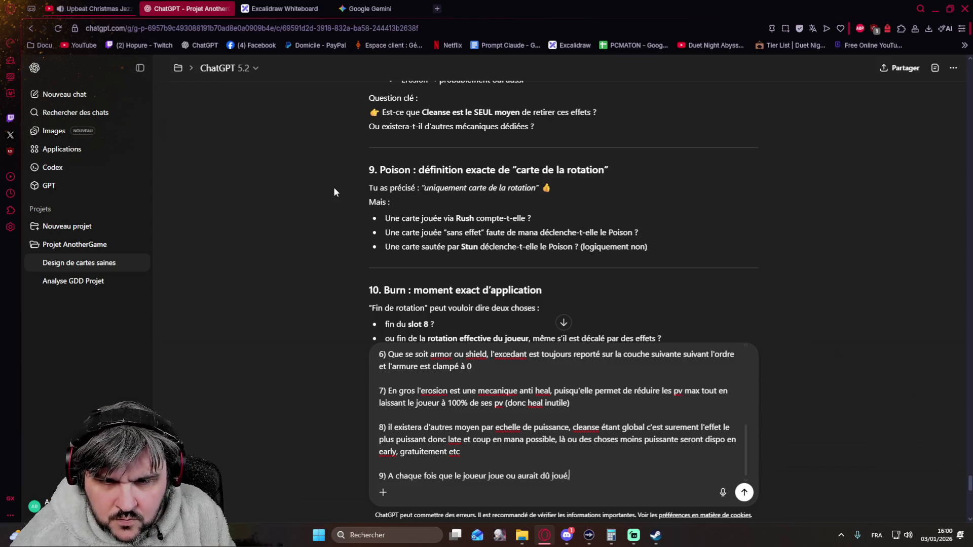
text( donc )
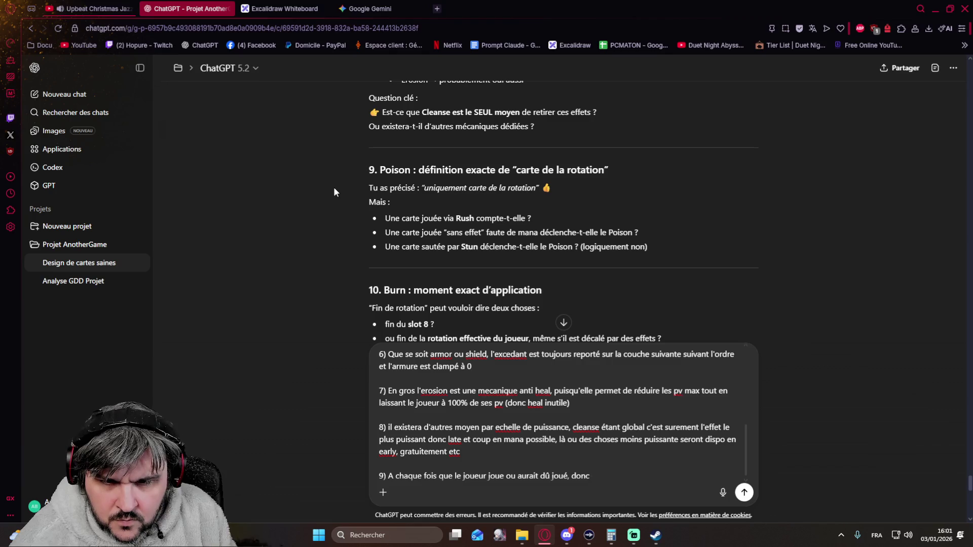
text(oui, oui, oui)
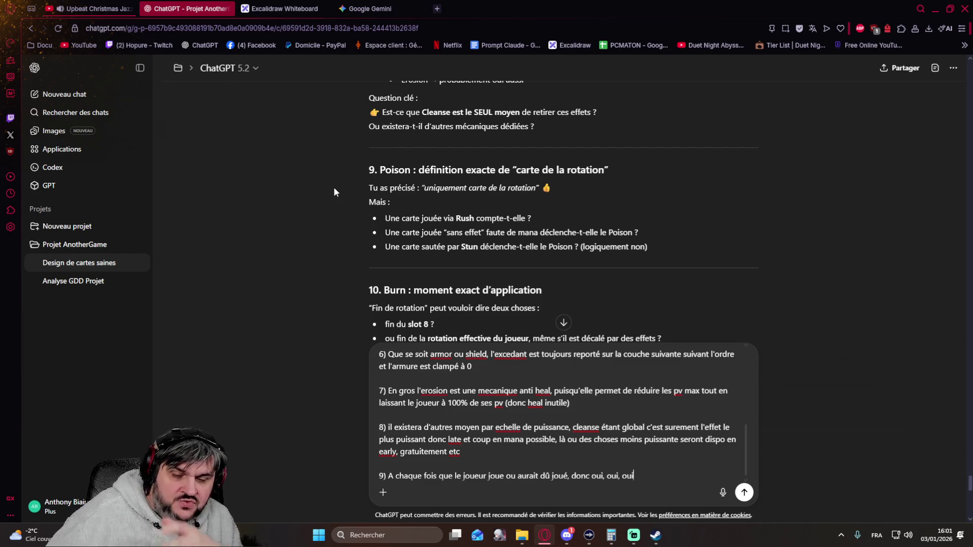
Step: Finish answer 9 (Stun doesn't trigger Poison), removing the repeated 'oui', and go to Excalidraw
key(BackSpace)
key(BackSpace)
key(BackSpace)
text(et le)
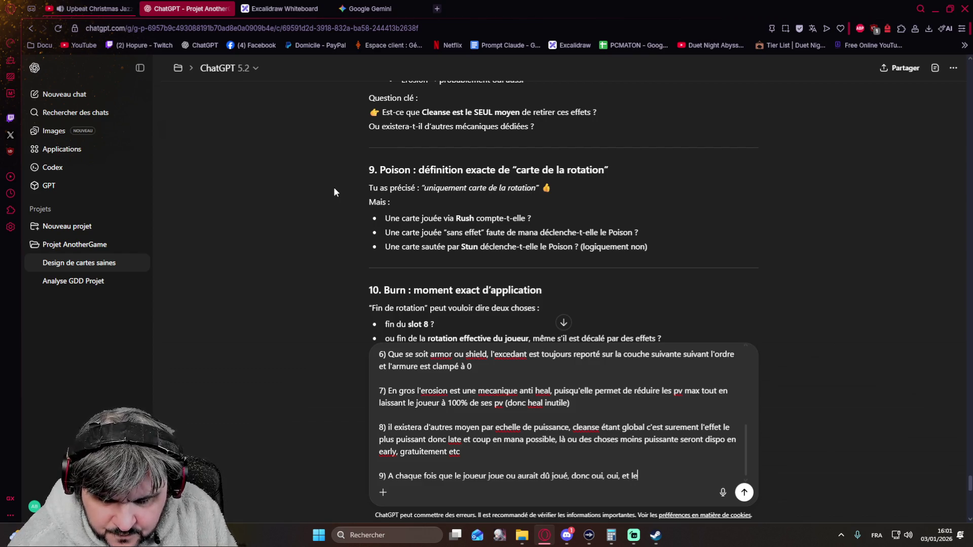
text(stun non parce qu)
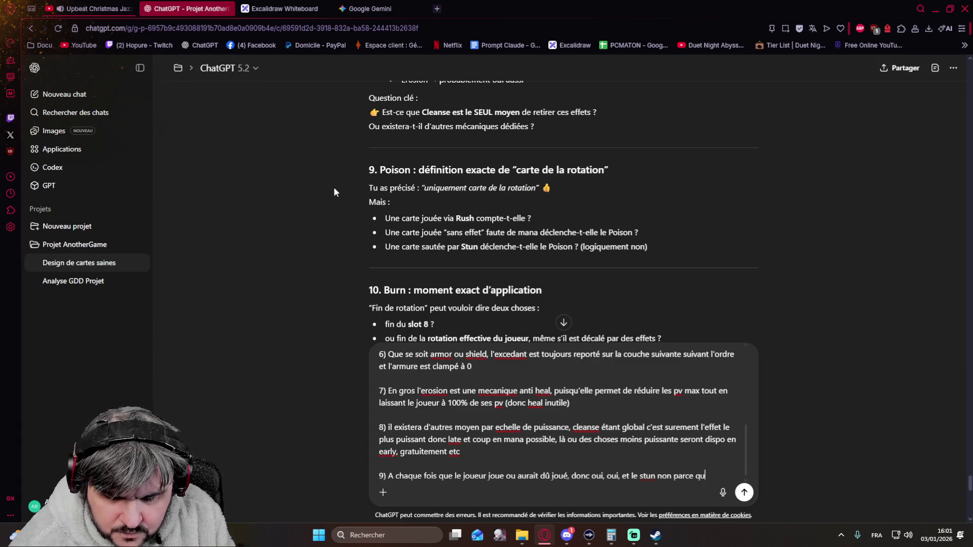
text(e c'est pas une carte qu'il j)
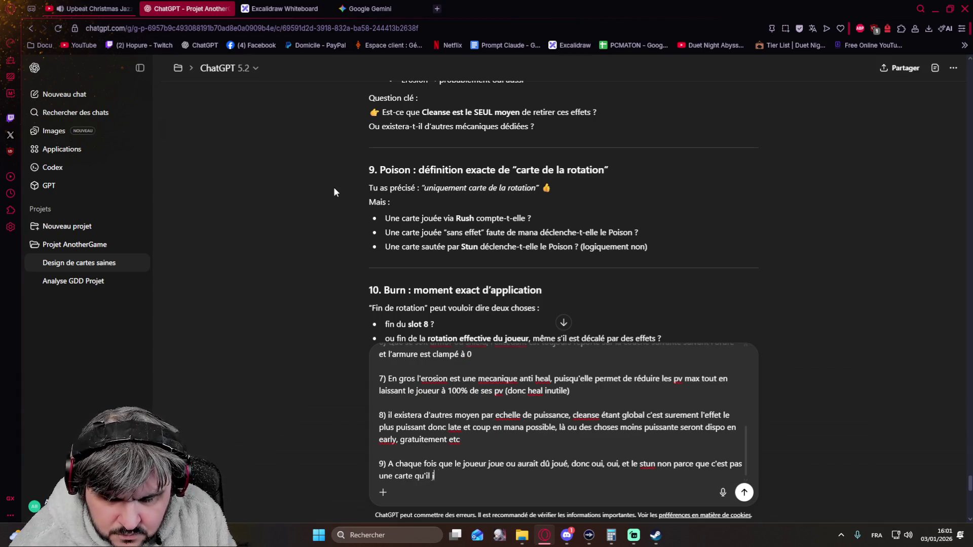
text(rte qu'il aurai)
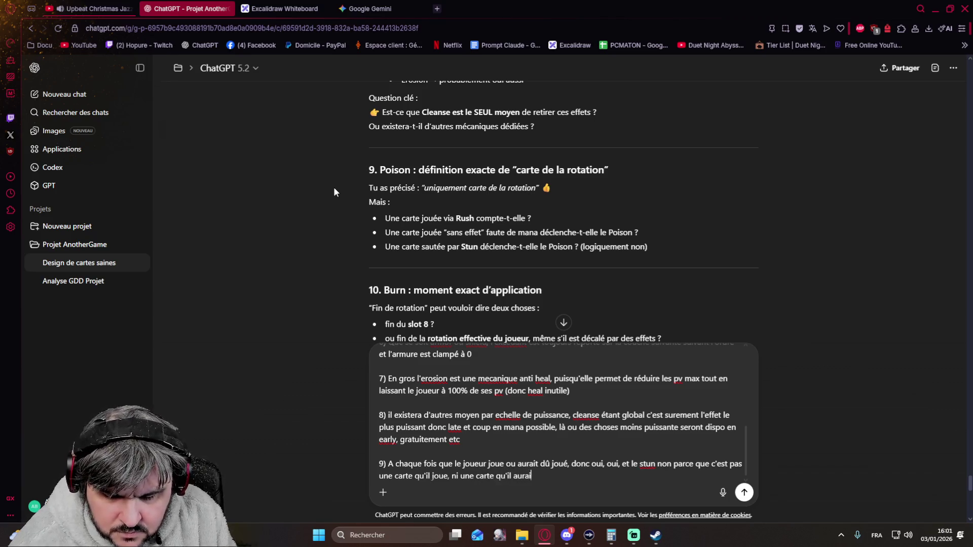
text(t du jouer)
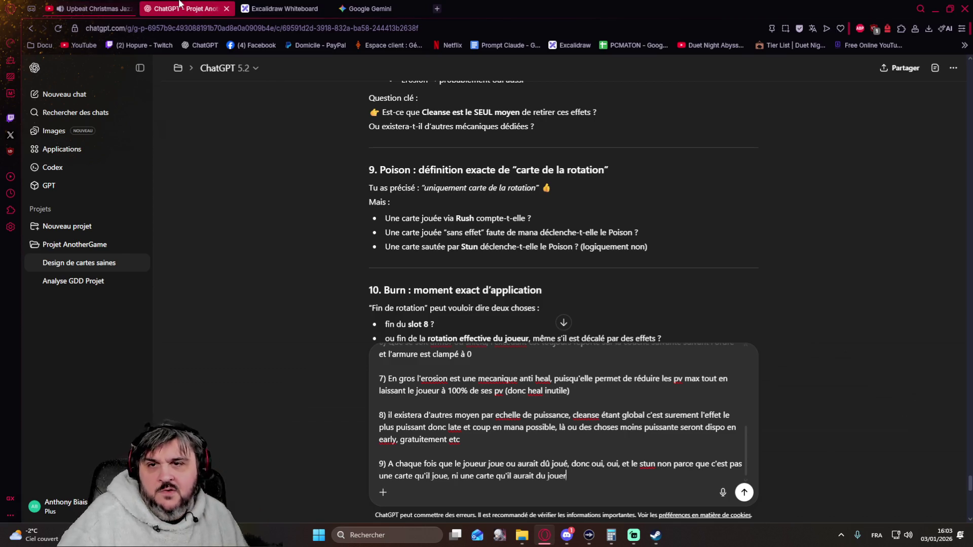
click(281, 8)
scroll(532, 293, right, 5)
scroll(410, 274, down, 3)
scroll(417, 260, right, 2)
scroll(365, 244, down, 1)
Step: Sketch a long bar on empty canvas with two dividers near its ends
click(323, 225)
mouse_move(456, 229)
mouse_down()
mouse_move(658, 226)
mouse_move(453, 232)
mouse_up()
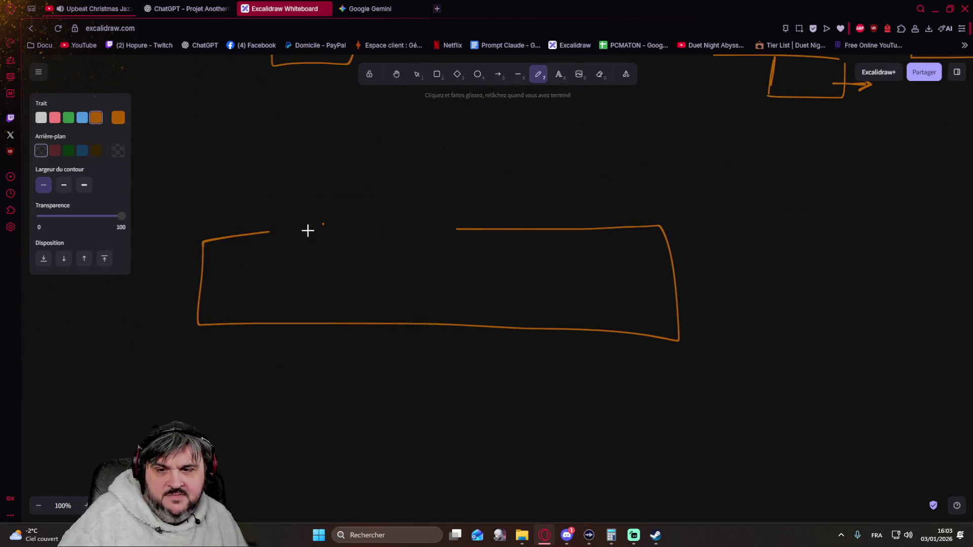
drag(327, 233, 332, 324)
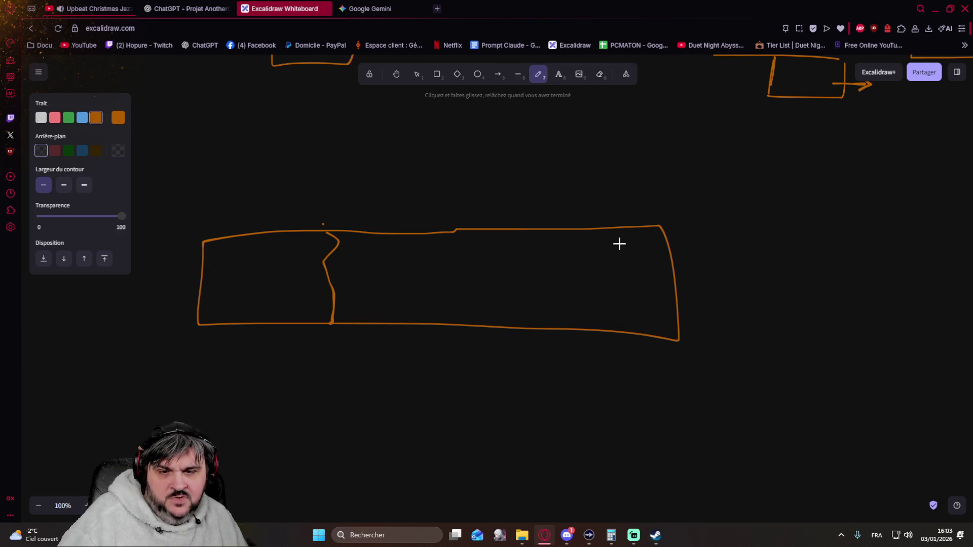
drag(510, 230, 508, 332)
Step: Cross-hatch the bar's right section with diagonal lines
drag(505, 254, 529, 238)
drag(518, 272, 578, 210)
drag(530, 290, 567, 253)
drag(532, 307, 621, 243)
mouse_move(574, 299)
mouse_down()
mouse_move(608, 274)
mouse_move(655, 260)
mouse_up()
drag(620, 321, 687, 280)
drag(539, 298, 669, 339)
drag(526, 282, 642, 316)
drag(542, 250, 639, 293)
drag(549, 234, 643, 272)
drag(595, 239, 675, 265)
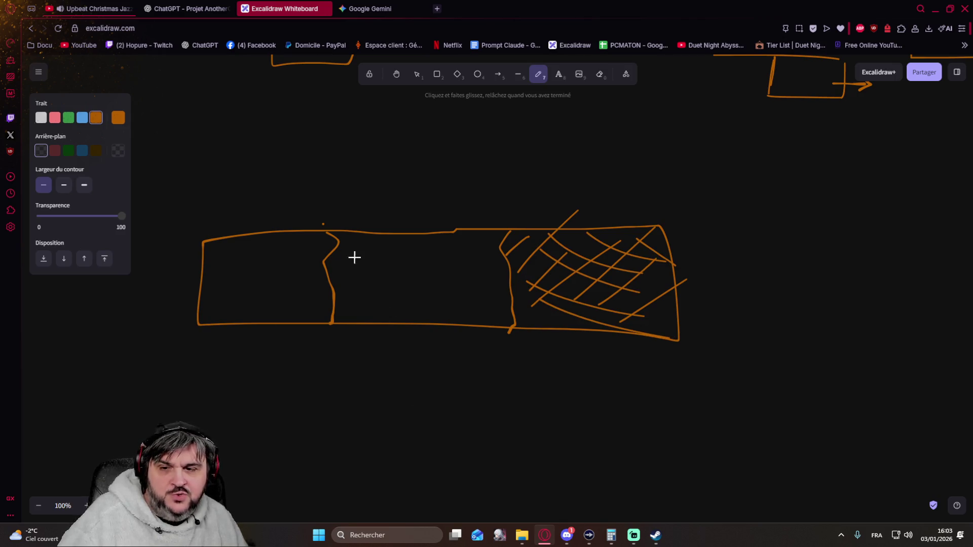
Step: Add brackets above the bar and a hatched divider inside the middle section
mouse_move(325, 219)
mouse_down()
mouse_move(484, 210)
mouse_move(496, 220)
mouse_move(656, 225)
mouse_up()
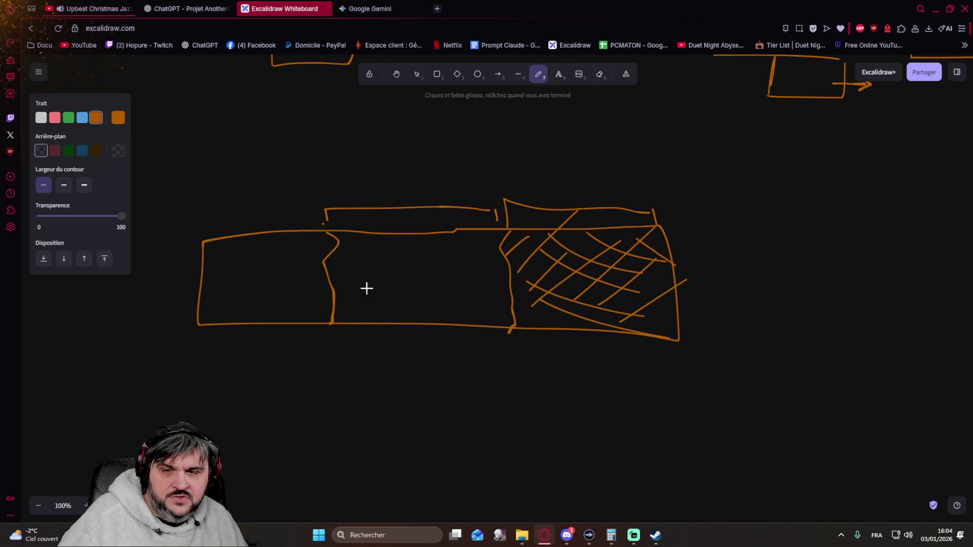
drag(317, 226, 205, 232)
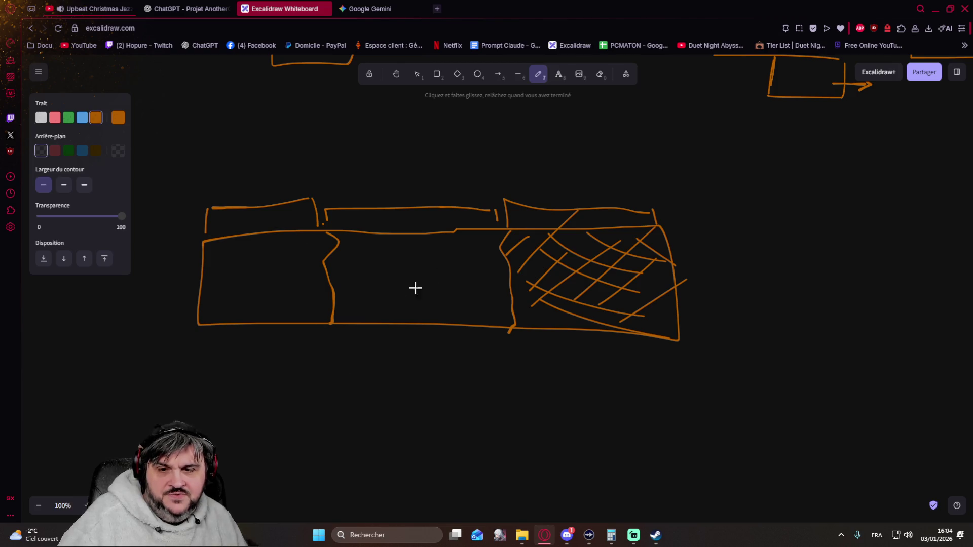
mouse_move(405, 247)
mouse_down()
mouse_move(413, 240)
mouse_move(412, 318)
mouse_up()
mouse_move(401, 267)
mouse_down()
mouse_move(428, 241)
mouse_move(460, 234)
mouse_up()
mouse_move(436, 288)
mouse_down()
mouse_move(468, 262)
mouse_move(472, 270)
mouse_up()
mouse_move(431, 307)
mouse_down()
mouse_move(476, 282)
mouse_move(491, 286)
mouse_up()
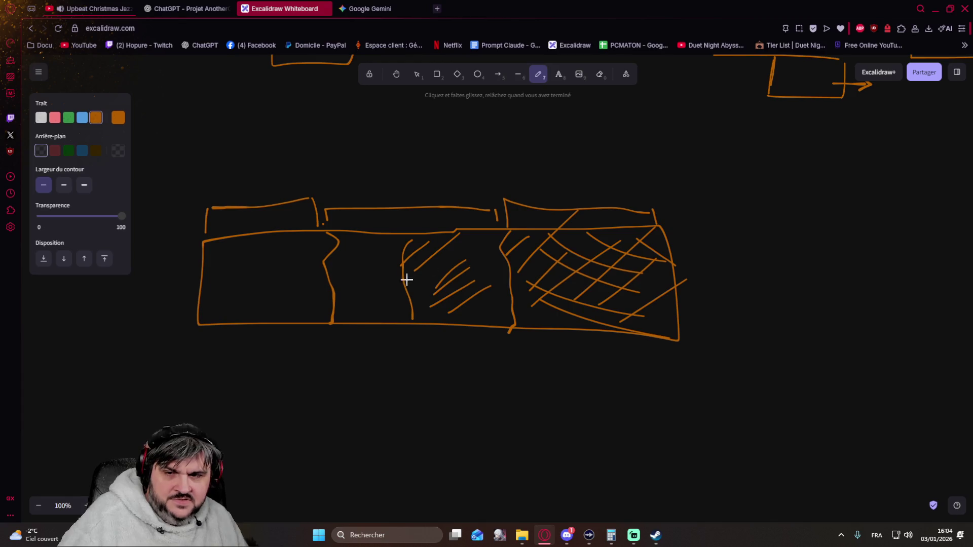
Step: Write 45 above the middle bracket and 75 above it, thickening the middle divider
mouse_move(340, 185)
mouse_down()
mouse_move(335, 175)
mouse_move(352, 183)
mouse_move(342, 191)
mouse_move(369, 176)
mouse_up()
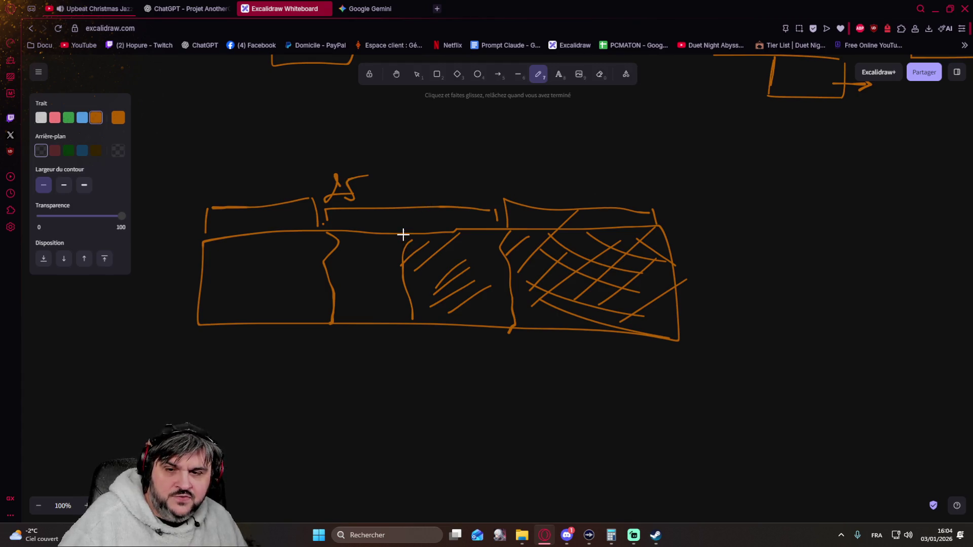
mouse_move(409, 235)
mouse_down()
mouse_move(419, 315)
mouse_move(397, 301)
mouse_move(403, 238)
mouse_up()
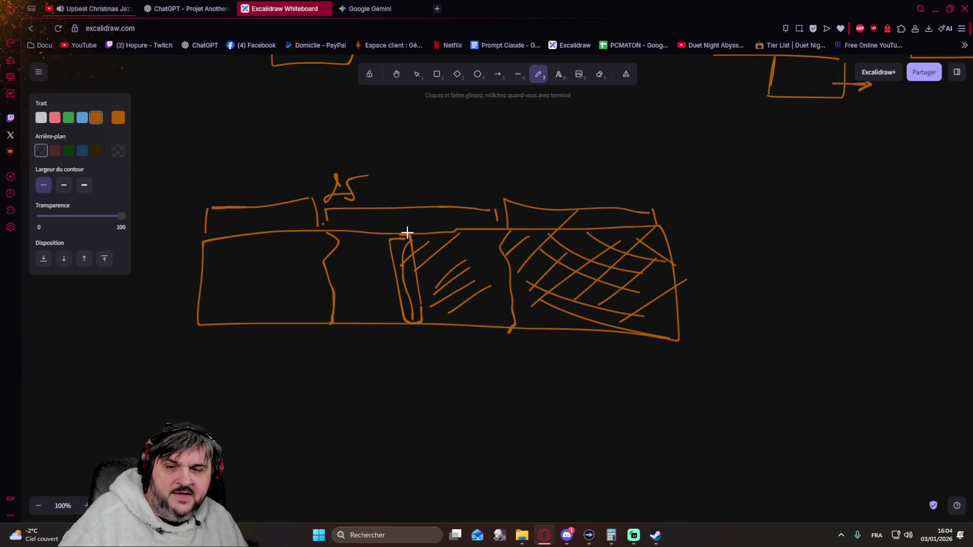
mouse_move(259, 133)
mouse_down()
mouse_move(272, 164)
mouse_move(278, 141)
mouse_move(304, 165)
mouse_up()
drag(291, 131, 303, 131)
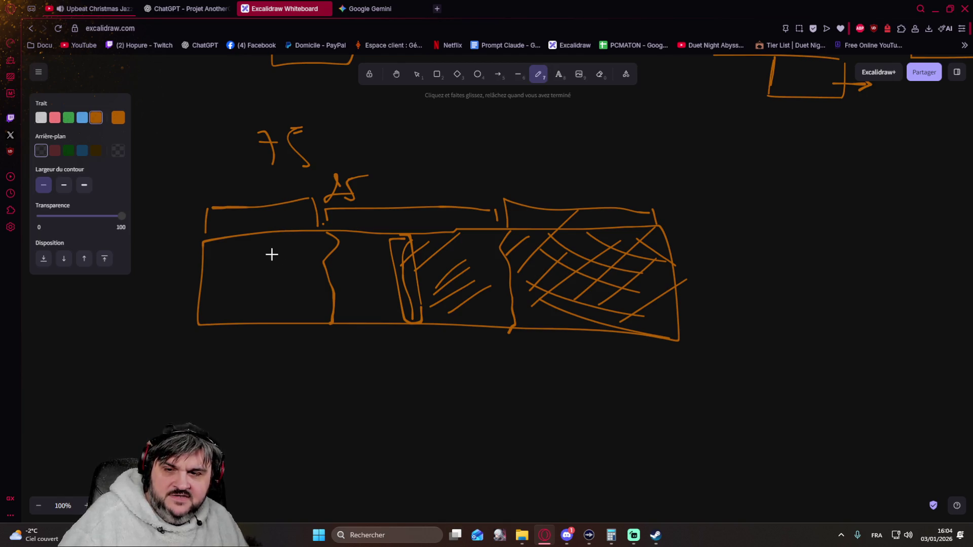
Step: Label the left section 50, outline the right portion, and jot a 50/ fraction-style note below
mouse_move(246, 264)
mouse_down()
mouse_move(236, 298)
mouse_move(263, 262)
mouse_move(274, 278)
mouse_up()
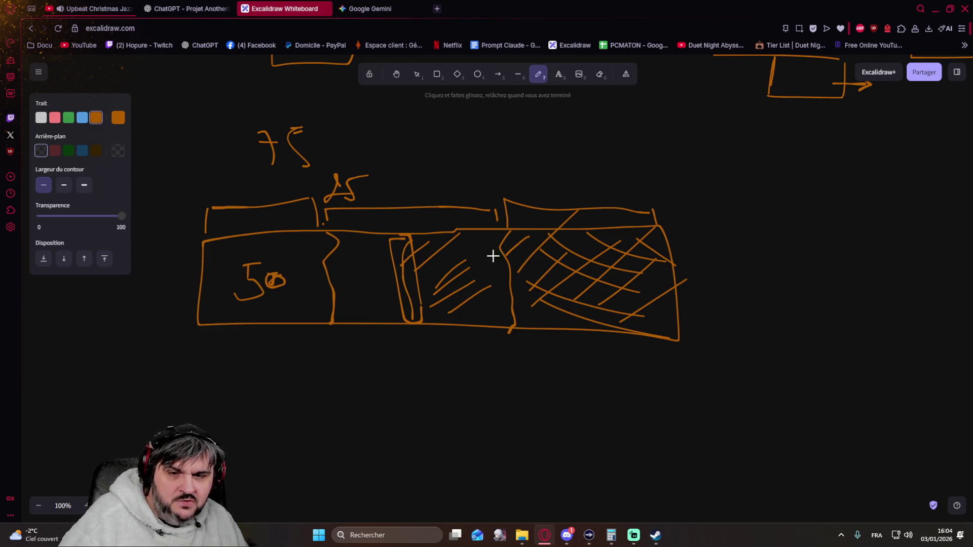
drag(411, 241, 391, 229)
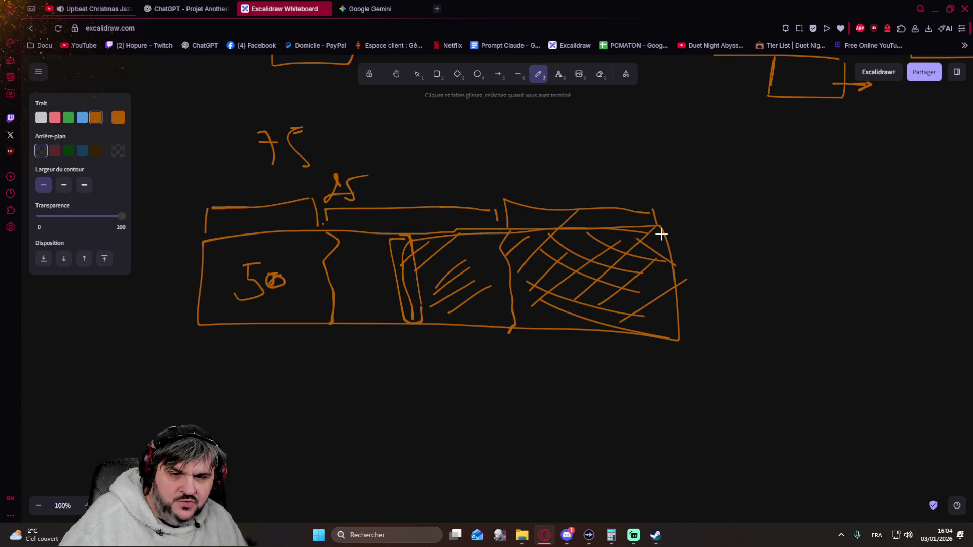
mouse_move(327, 380)
mouse_down()
mouse_move(316, 416)
mouse_move(355, 396)
mouse_up()
drag(427, 371, 403, 415)
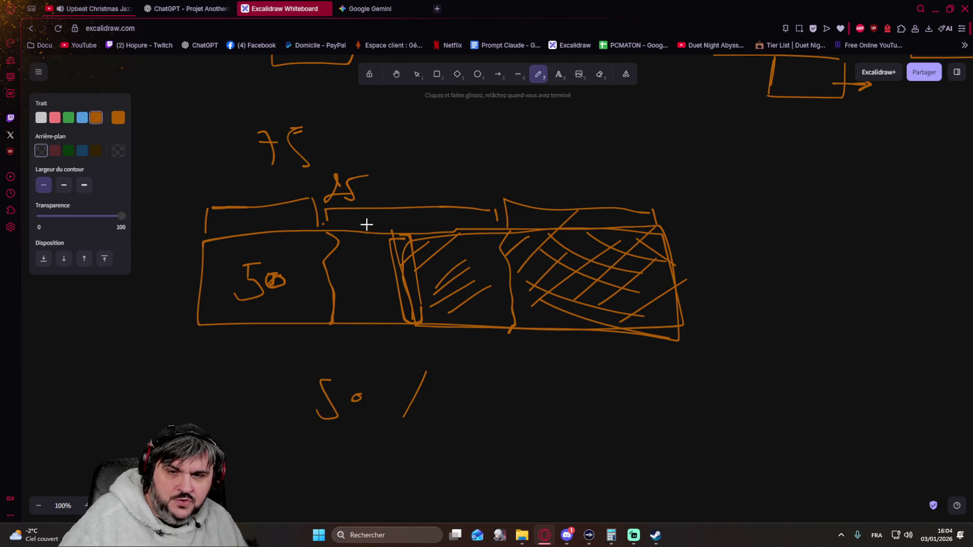
mouse_move(470, 387)
mouse_down()
mouse_move(519, 394)
mouse_move(557, 372)
mouse_up()
mouse_move(358, 424)
mouse_down()
mouse_move(487, 443)
mouse_move(487, 423)
mouse_move(467, 402)
mouse_move(487, 414)
mouse_up()
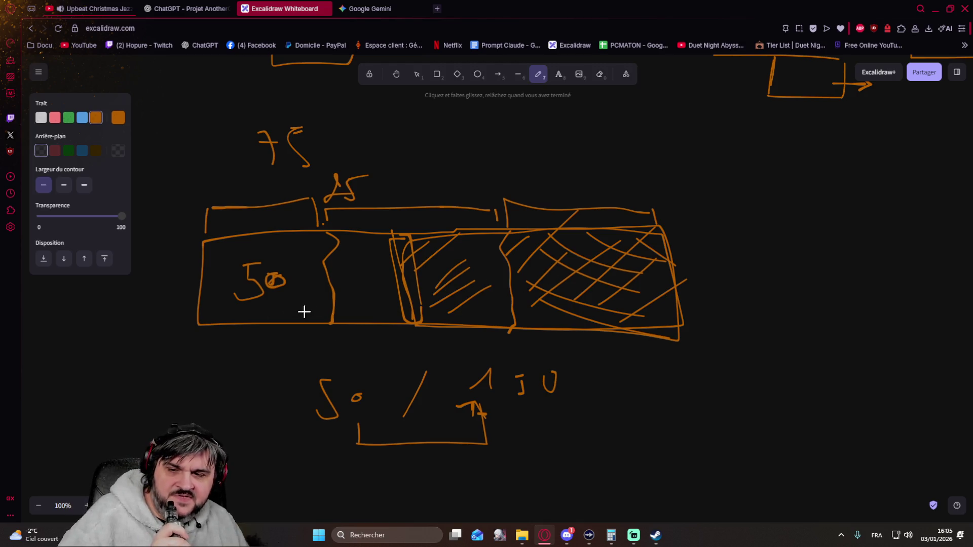
Step: Underline the 50 in the left section and return to the ChatGPT conversation
drag(235, 308, 295, 306)
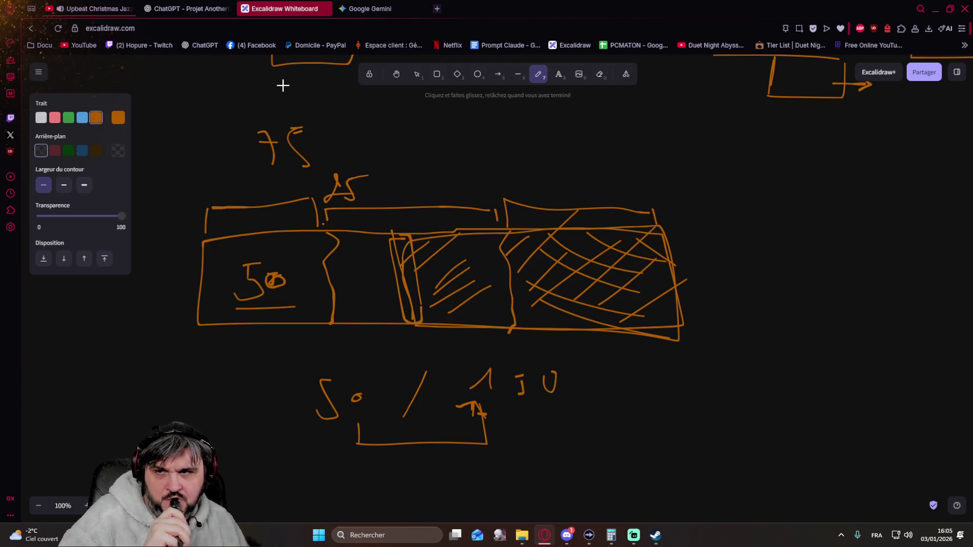
click(149, 10)
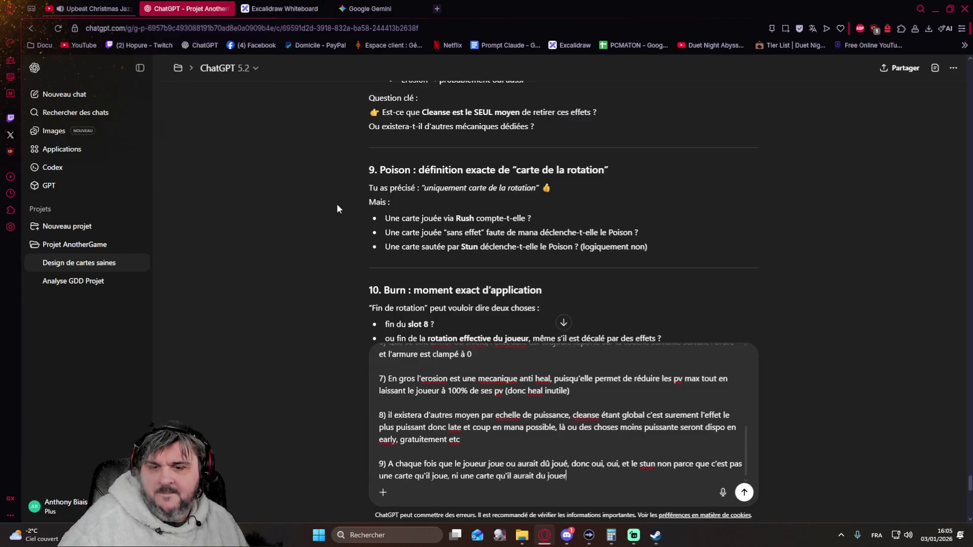
scroll(336, 320, down, 1)
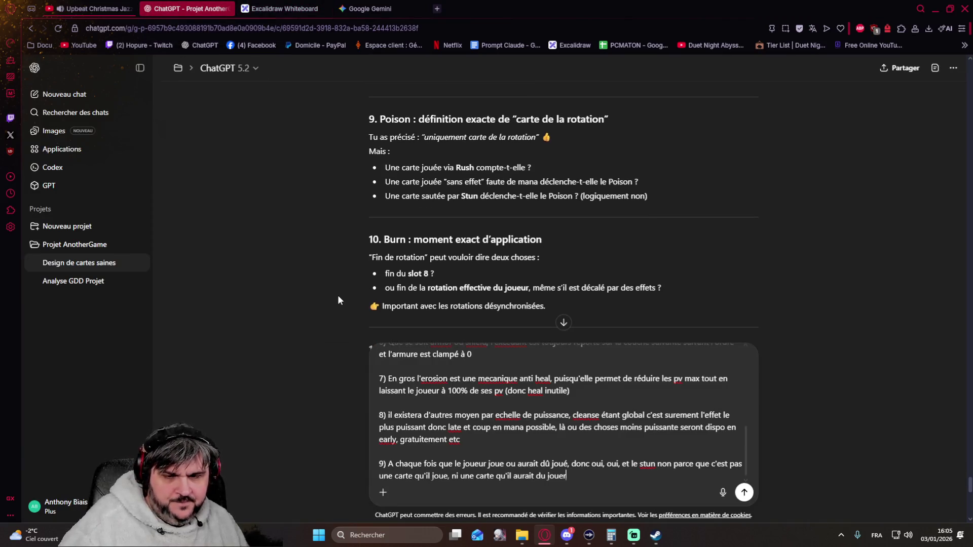
scroll(338, 297, up, 1)
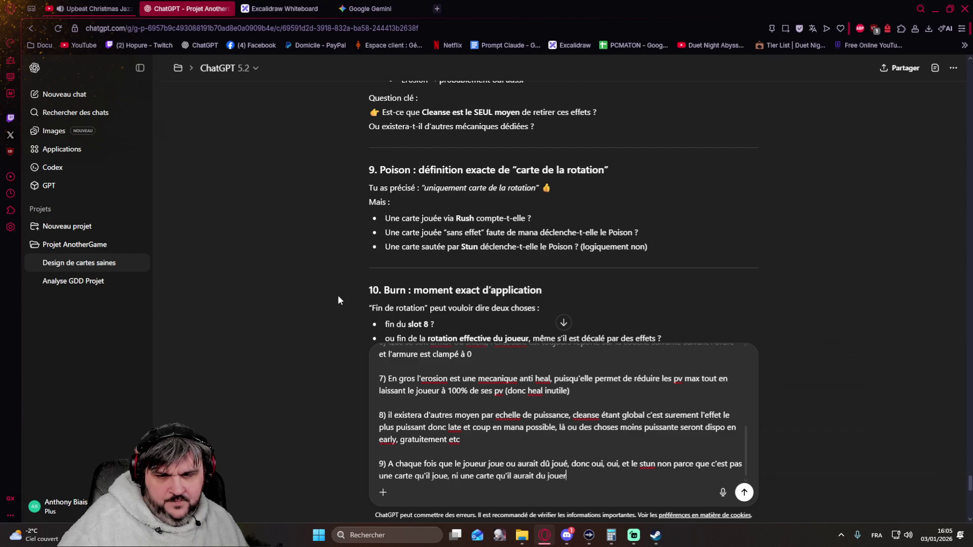
scroll(339, 296, down, 2)
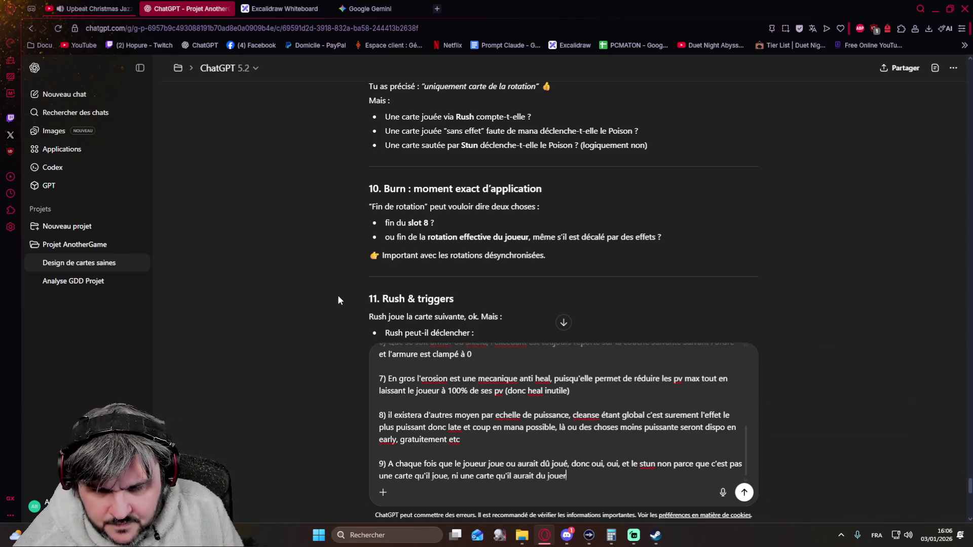
Step: Write answer 10: burn damage applies on the effective rotation even without slot 8
key(shift+Return)
key(shift+Return)
text(10) )
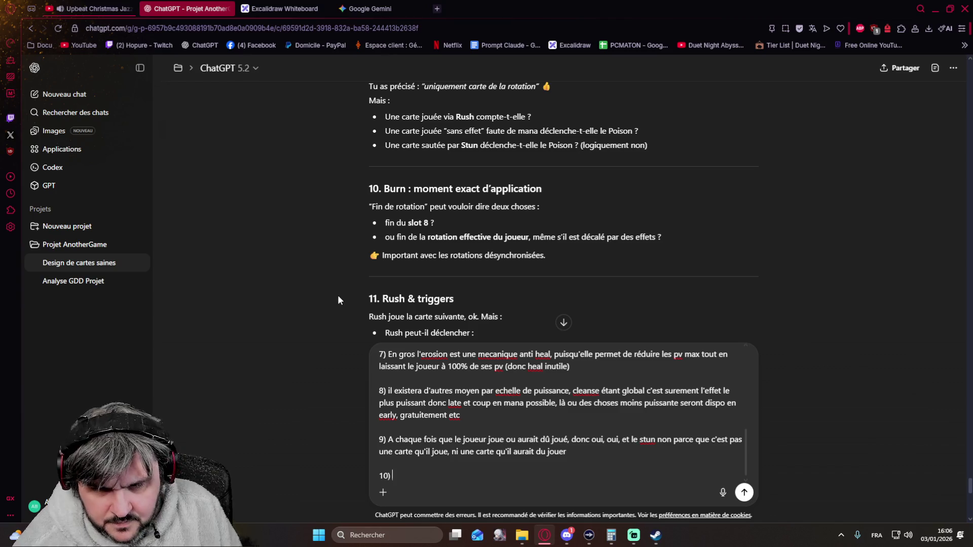
text(rotation effective du joueur, m)
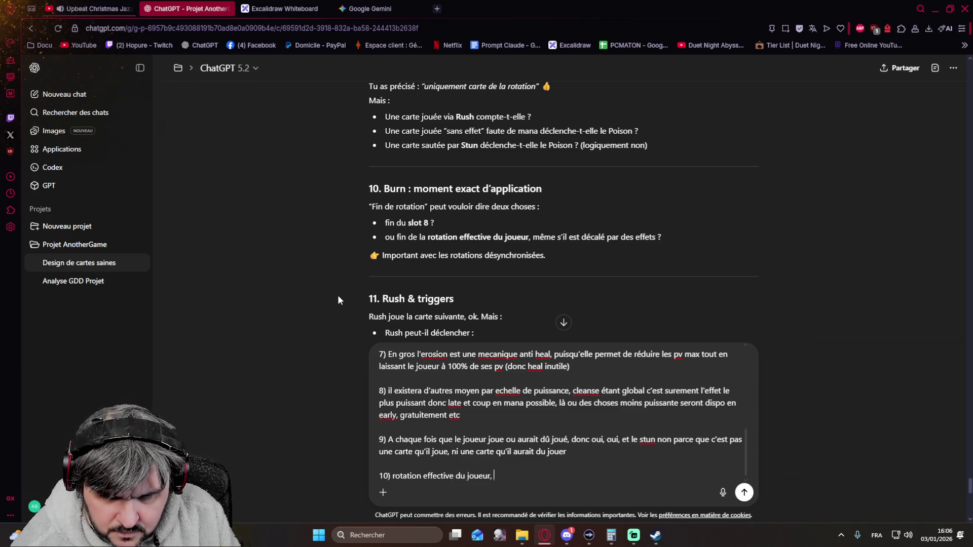
text(ême s'il ne joue pas)
scroll(338, 295, down, 2)
text(son slot 8, il doit prendre les dégats du burn)
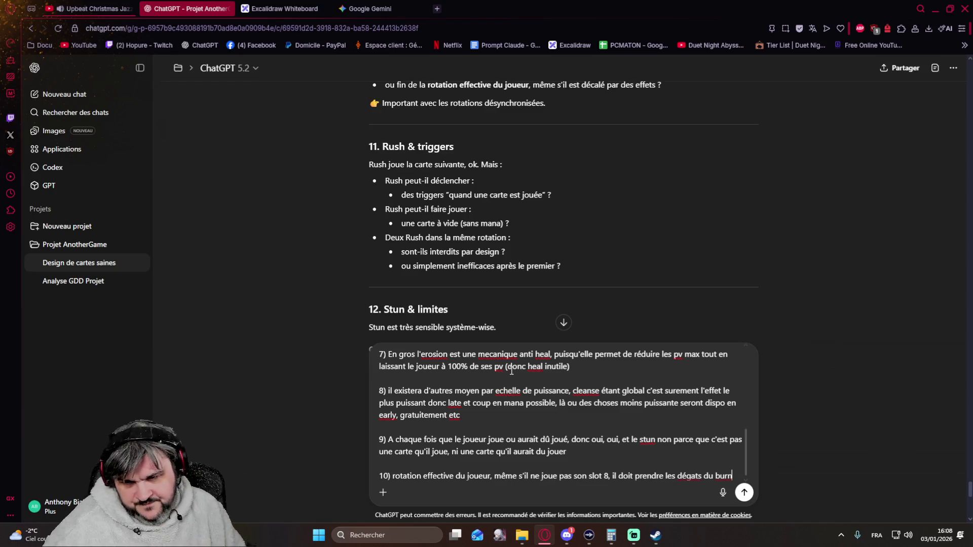
scroll(512, 370, up, 3)
scroll(510, 370, up, 3)
scroll(509, 370, down, 5)
scroll(280, 318, up, 3)
scroll(277, 317, up, 5)
scroll(277, 317, up, 5)
scroll(277, 317, up, 3)
scroll(276, 315, down, 5)
scroll(276, 316, down, 5)
scroll(277, 316, down, 5)
scroll(277, 315, up, 3)
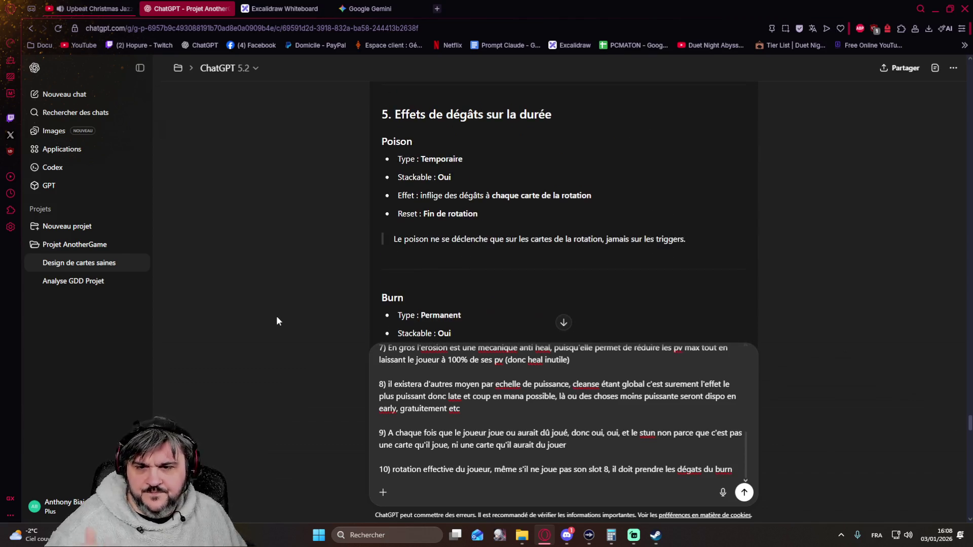
scroll(276, 316, up, 3)
scroll(276, 315, up, 2)
scroll(276, 315, up, 2)
scroll(277, 316, up, 3)
scroll(275, 316, up, 3)
scroll(276, 316, up, 3)
scroll(276, 315, down, 5)
scroll(276, 316, down, 5)
scroll(276, 316, down, 3)
scroll(276, 320, down, 3)
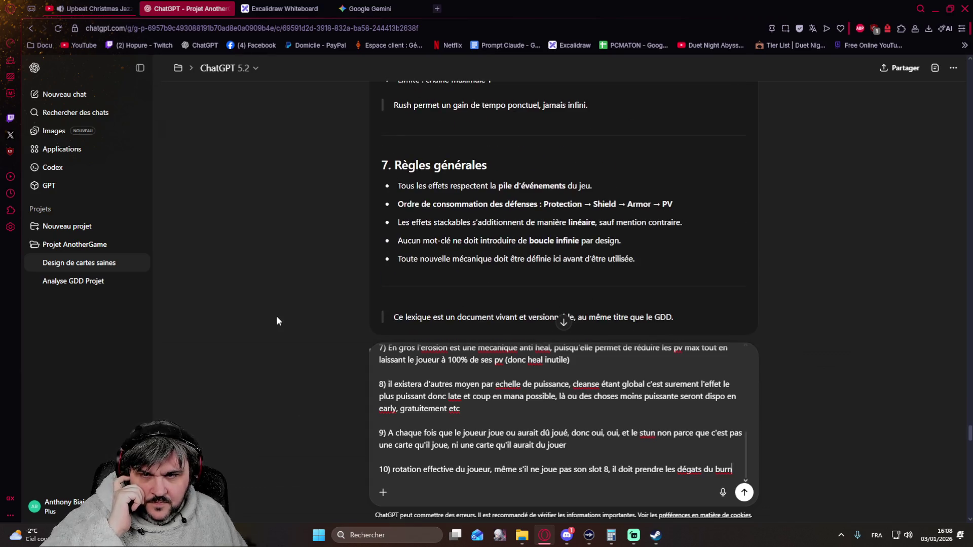
scroll(276, 321, up, 1)
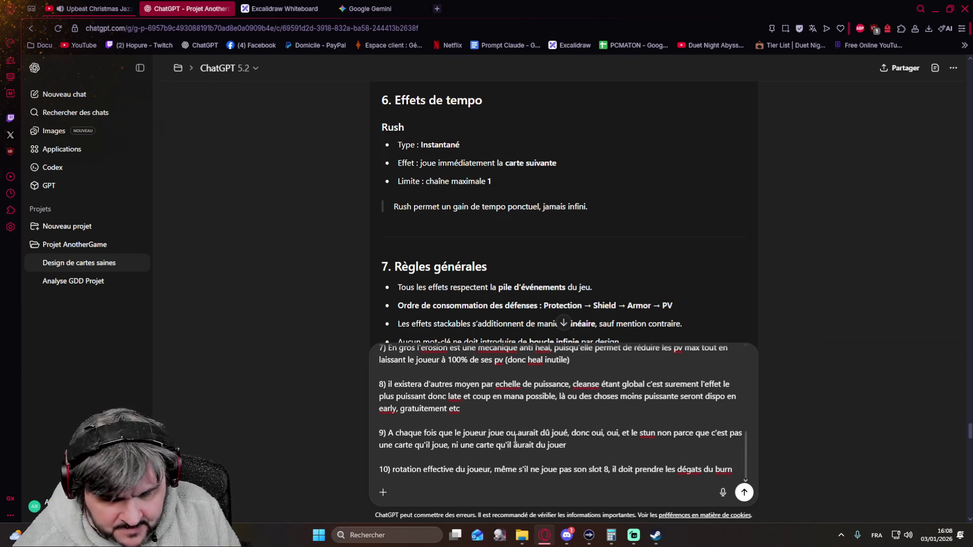
Step: Write answer 11: unlimited Rush per rotation, max chain 1, a second consecutive Rush does nothing
key(shift+Return)
key(shift+Return)
text(11))
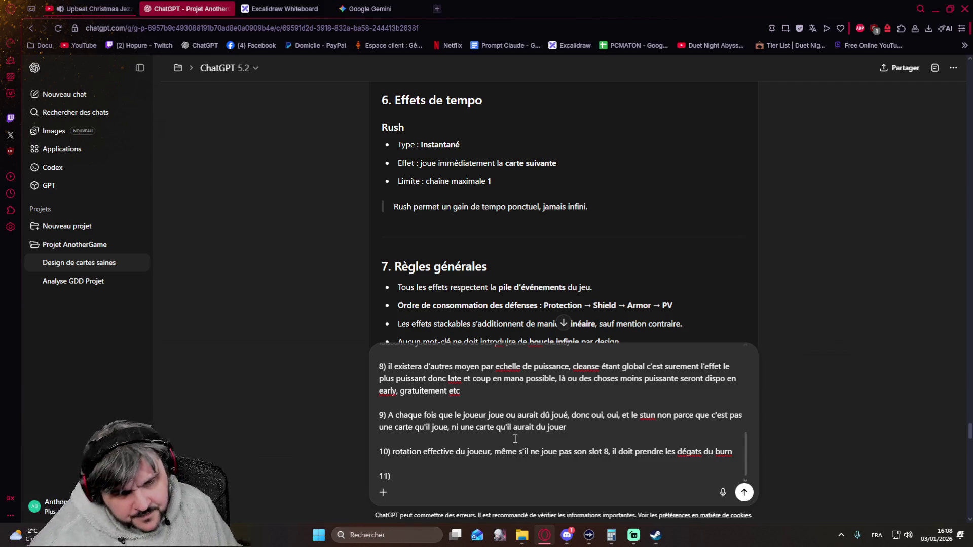
scroll(647, 279, up, 5)
scroll(636, 272, up, 5)
scroll(636, 267, up, 5)
scroll(632, 266, up, 5)
scroll(622, 269, down, 5)
scroll(622, 270, down, 5)
scroll(621, 269, down, 5)
scroll(621, 270, down, 1)
scroll(621, 273, up, 1)
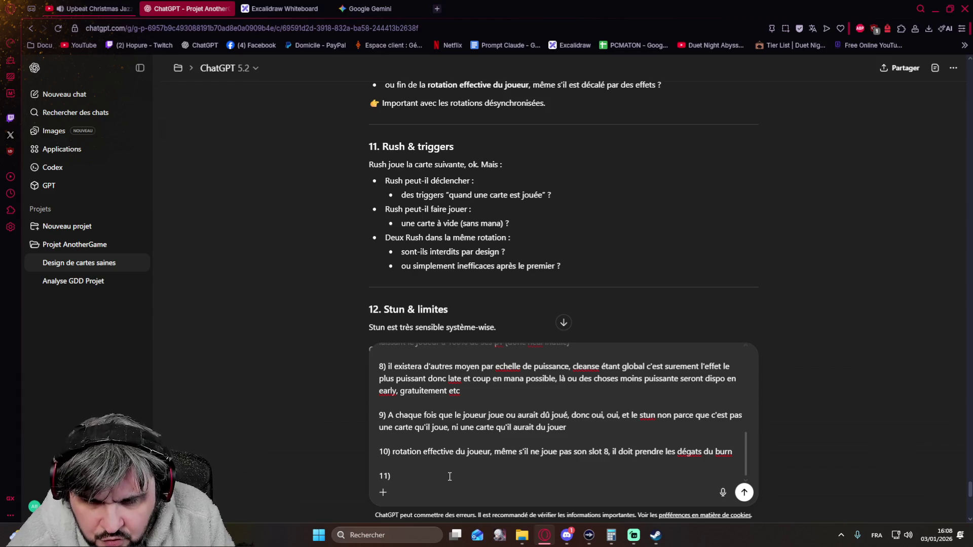
text(oui, non (dans le sens)
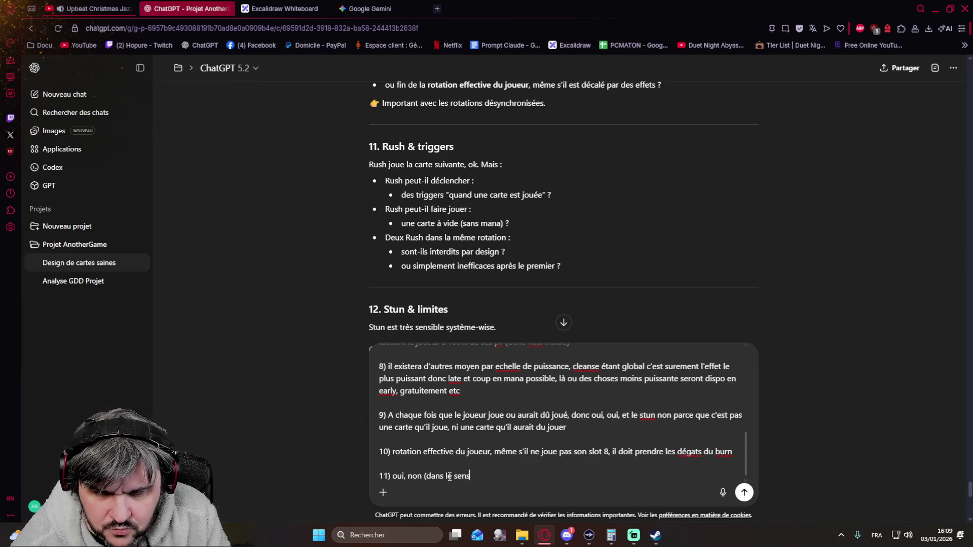
text(ou on applique la reg)
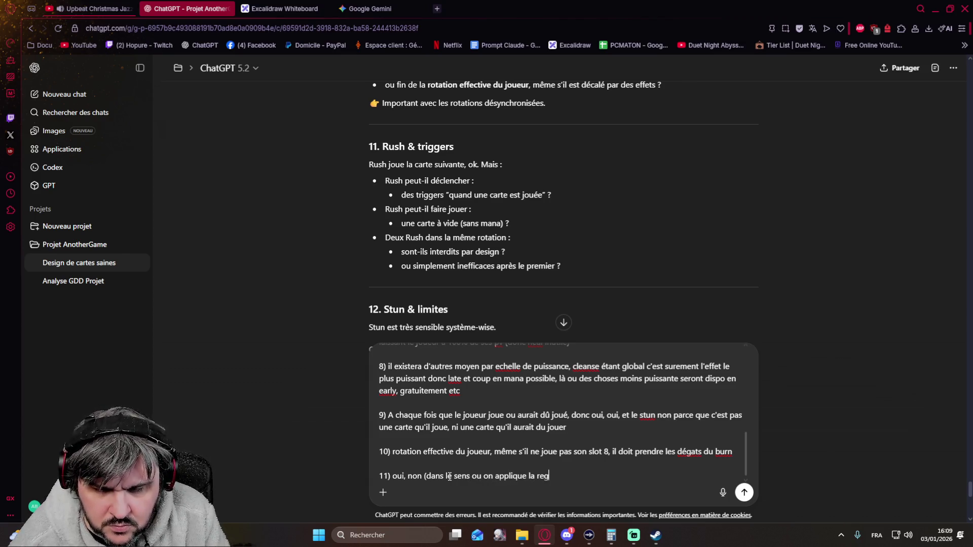
text(arte ne rempli pas les condition pour être j)
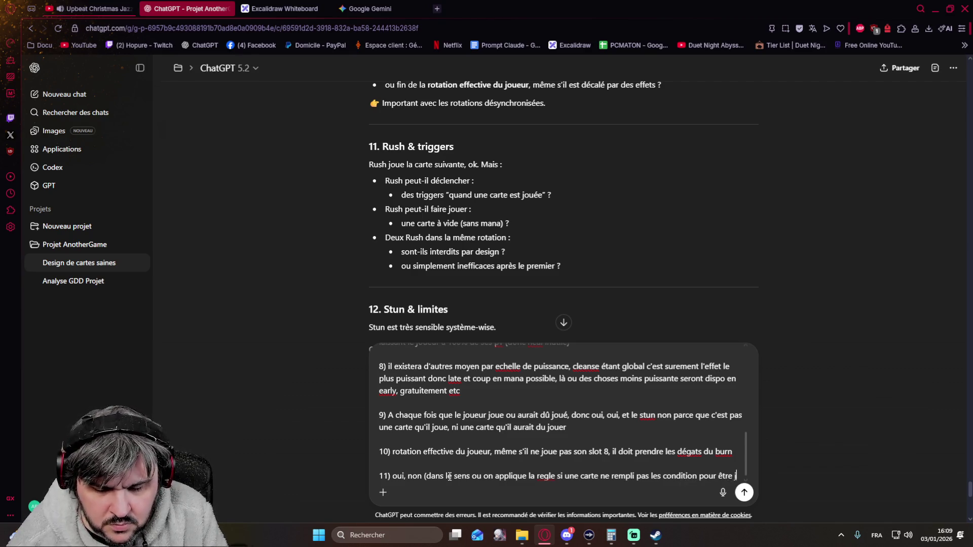
text(ué.)
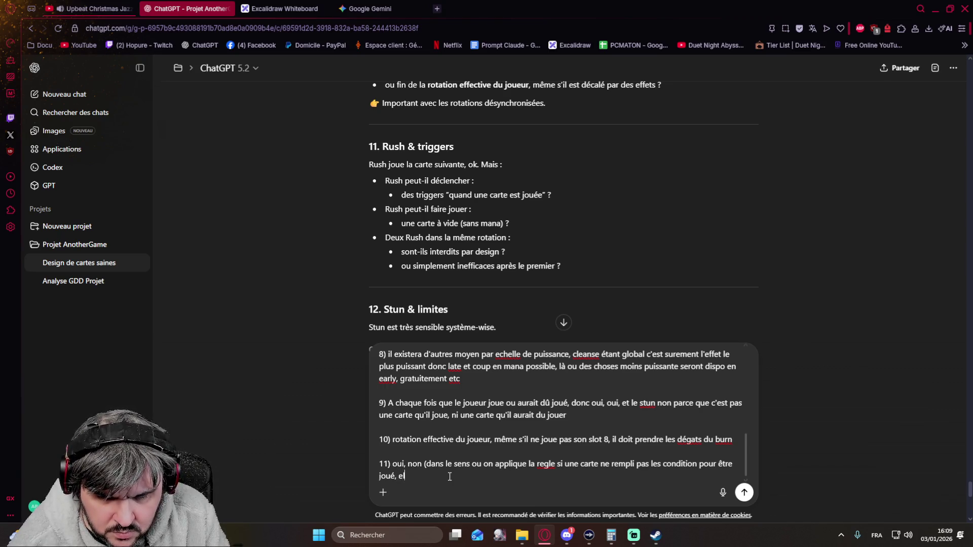
text(ué mais sans effet))
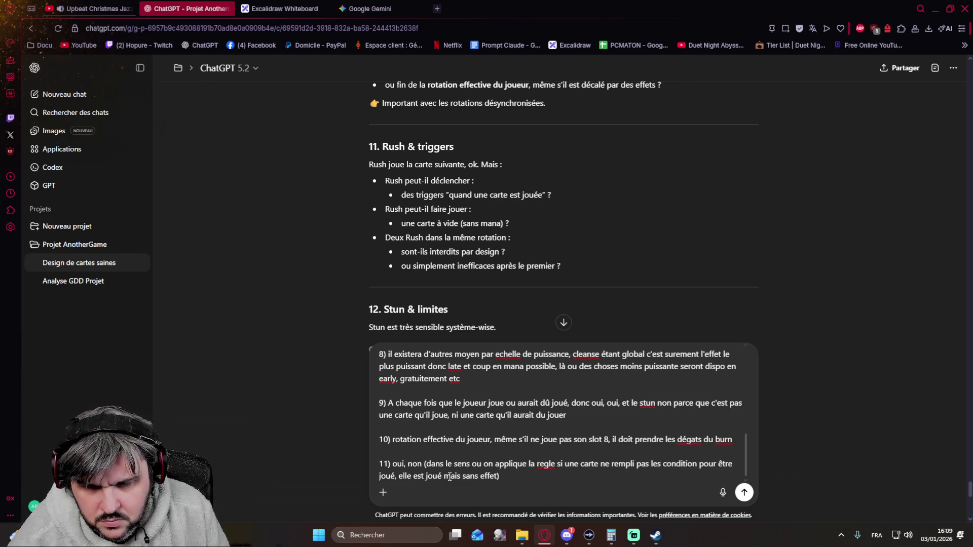
text(,)
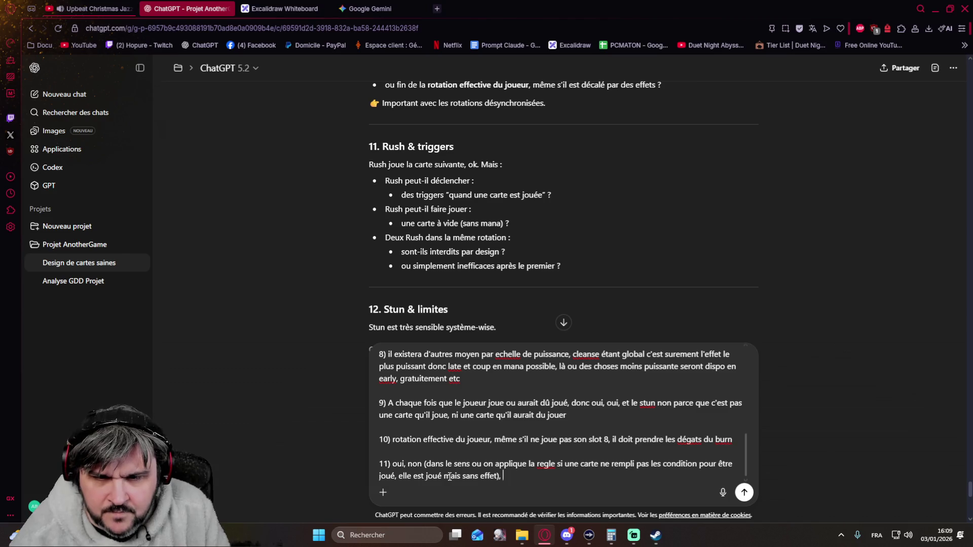
text(on peut mettr)
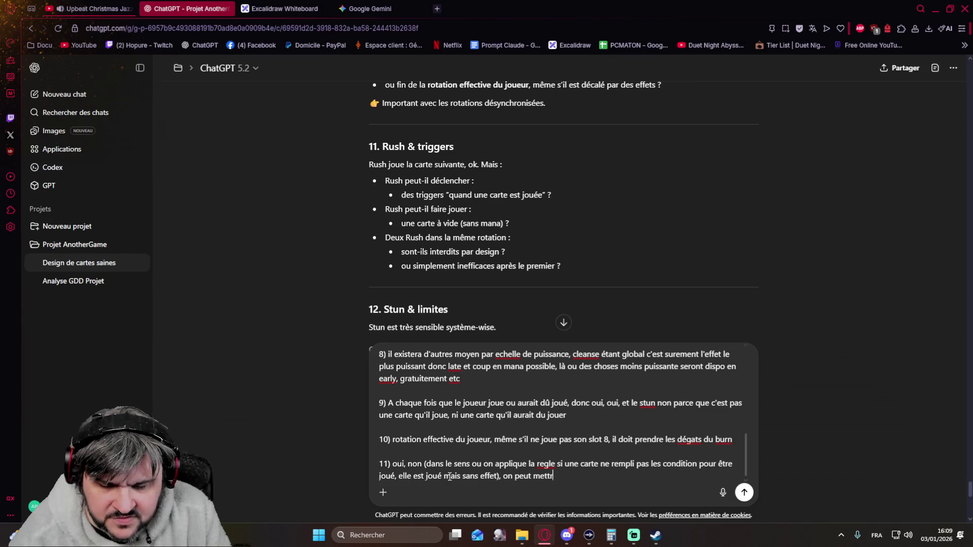
text(e autant de rush qu'on veut simplement)
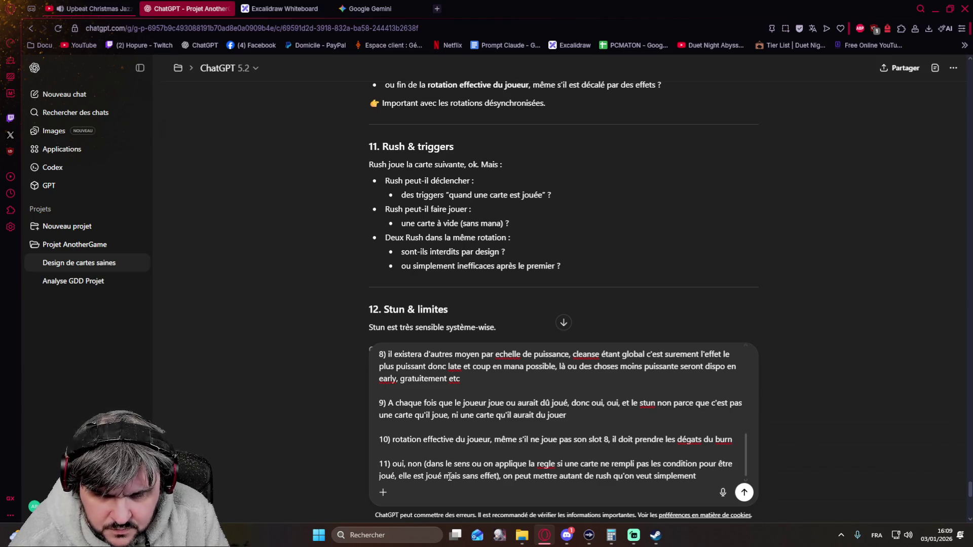
key(BackSpace)
key(BackSpace)
key(BackSpace)
key(BackSpace)
key(BackSpace)
key(BackSpace)
key(BackSpace)
text(dans la rotation)
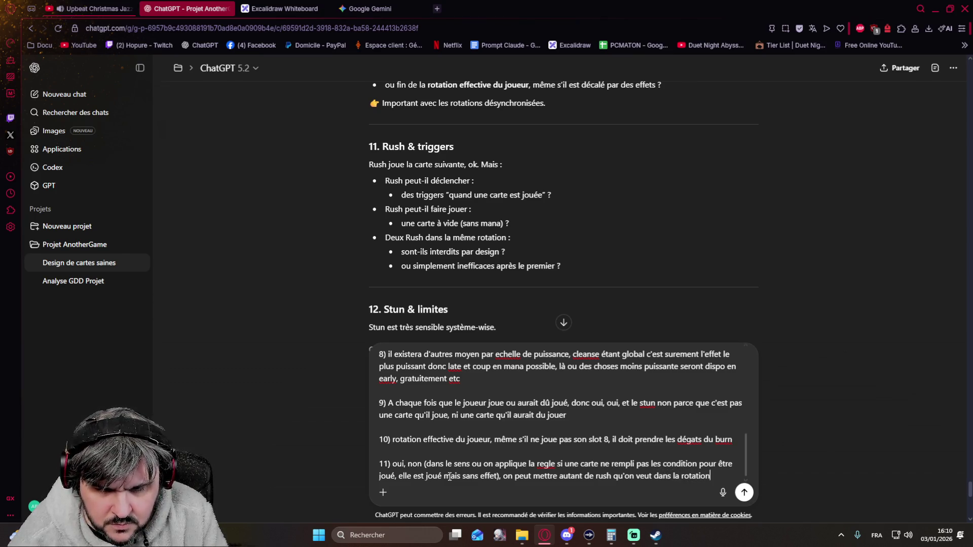
text(, la notio)
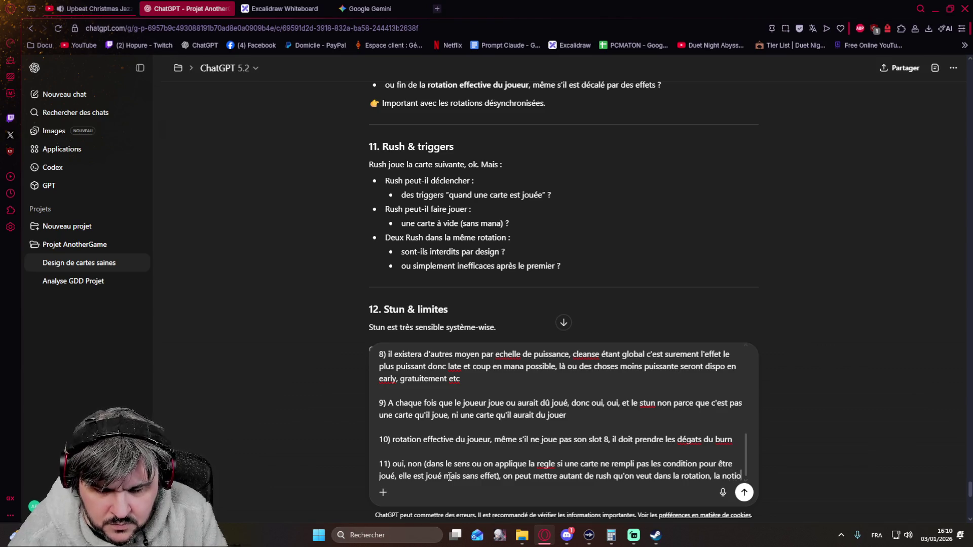
text(n de chaine max dicte combien de fois l'effet peut s'enchainer, donc ici c'est 1)
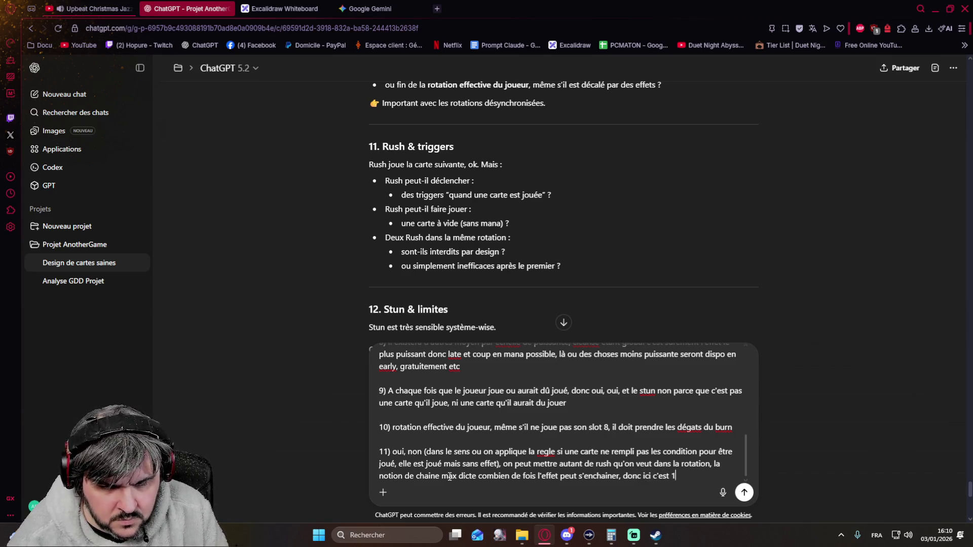
text( en gros on peut faire Rush,)
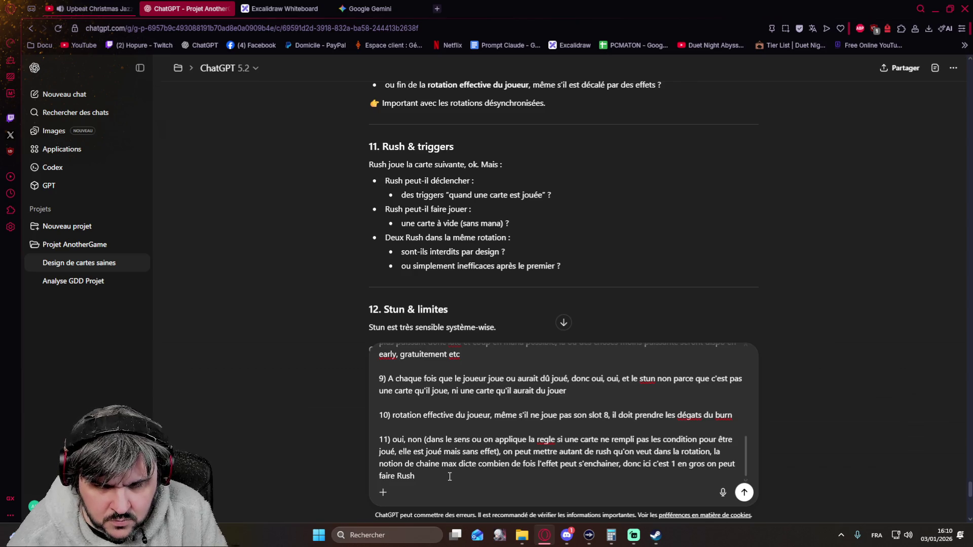
text( Carte, Rush)
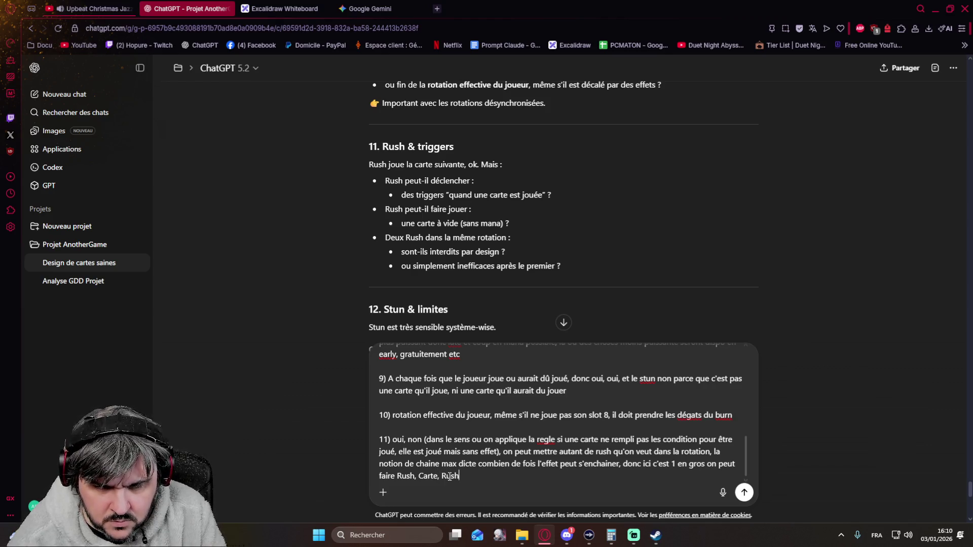
text(, Carte ca marchera bien, on)
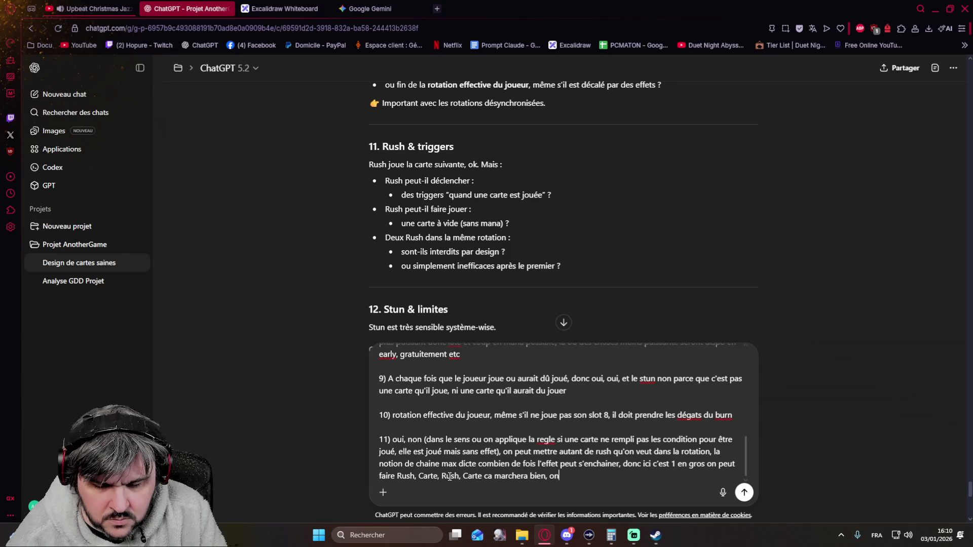
text( peut aussi faire Rush, ru)
key(BackSpace)
key(BackSpace)
text(Rush, )
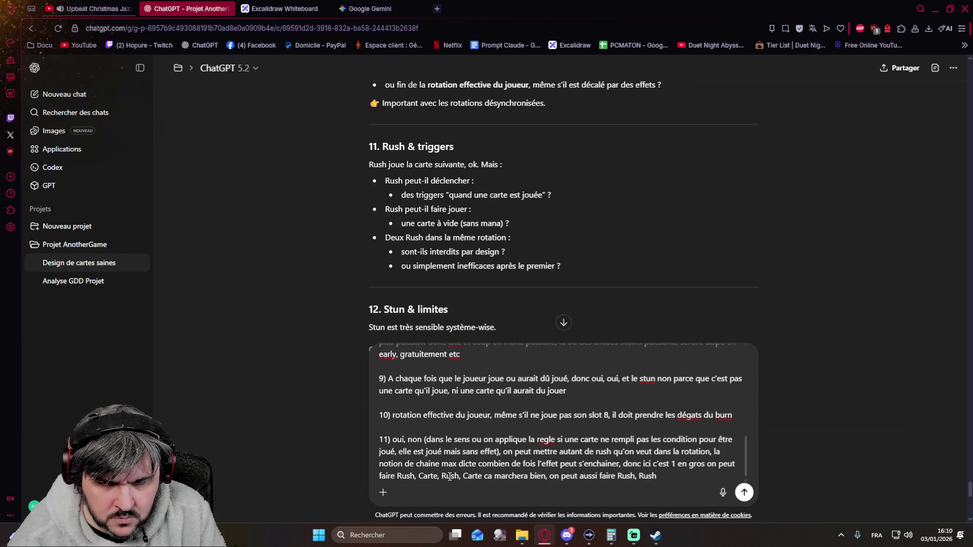
text(Carte, ici le deuxieme rush ne s'appliquera pas)
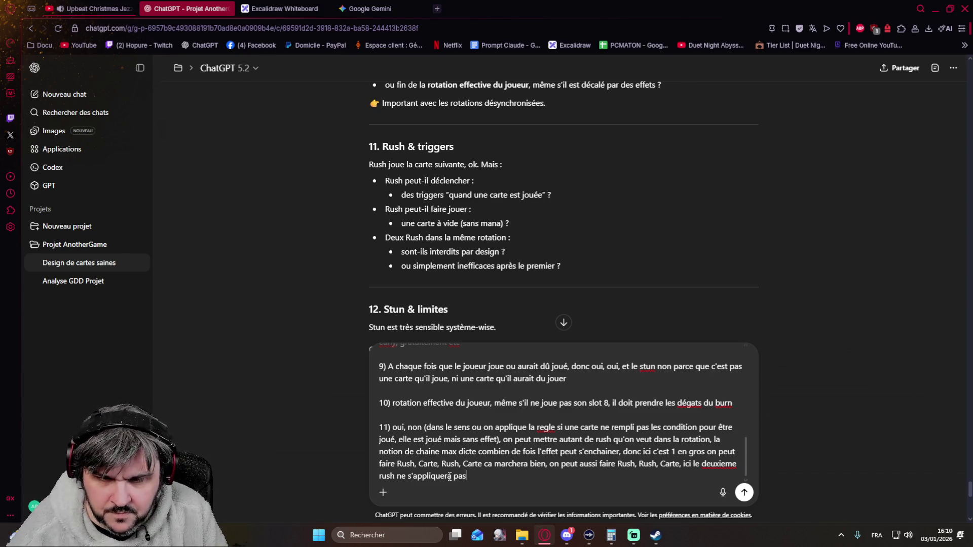
key(shift+Return)
key(shift+Return)
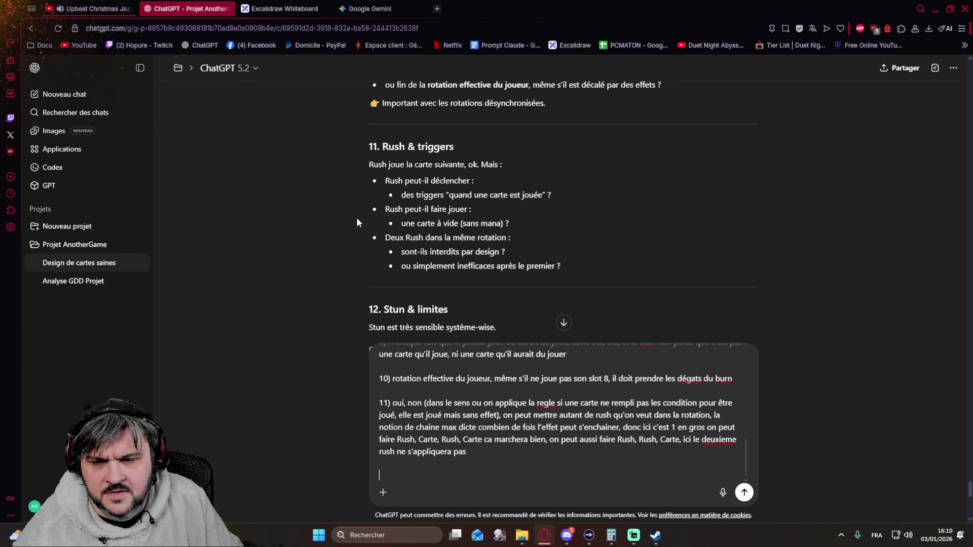
scroll(354, 223, down, 1)
scroll(353, 223, down, 1)
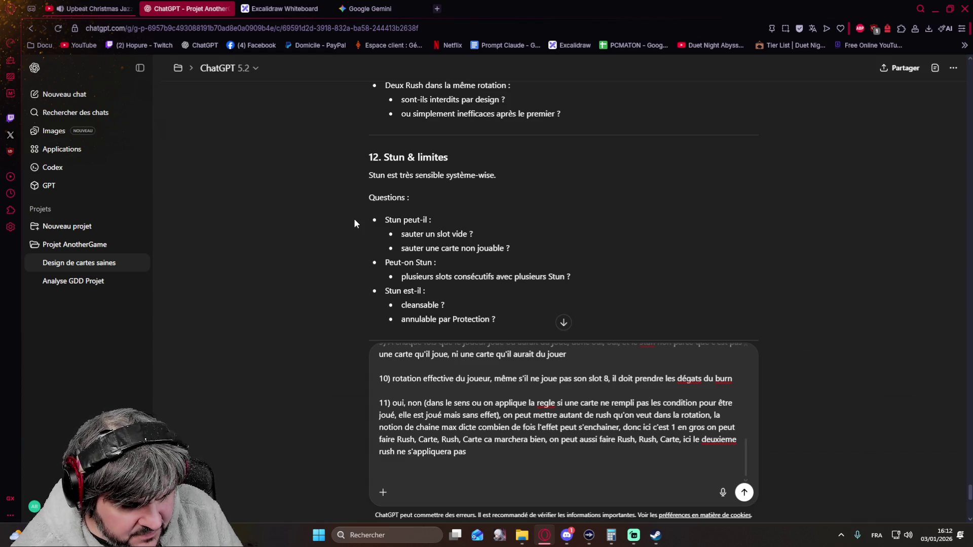
text(12))
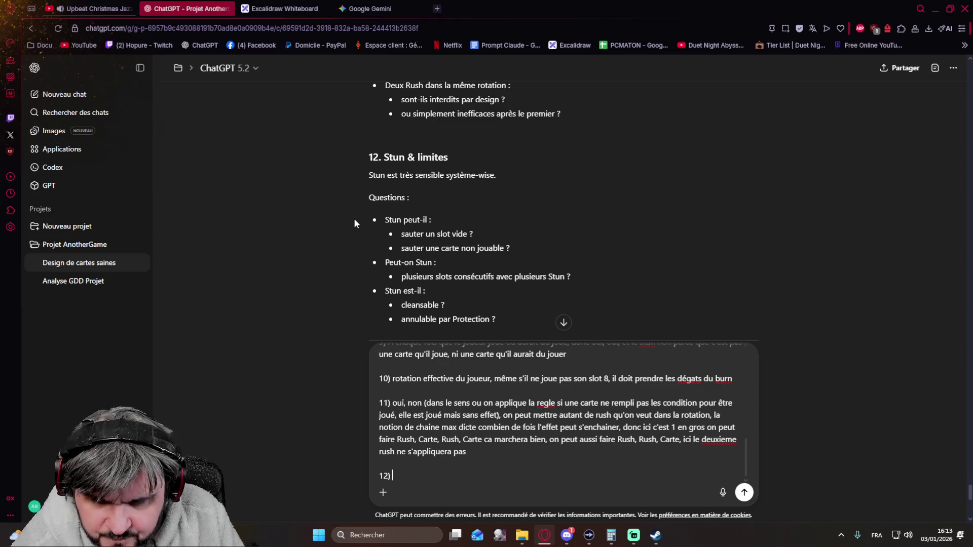
text(stun )
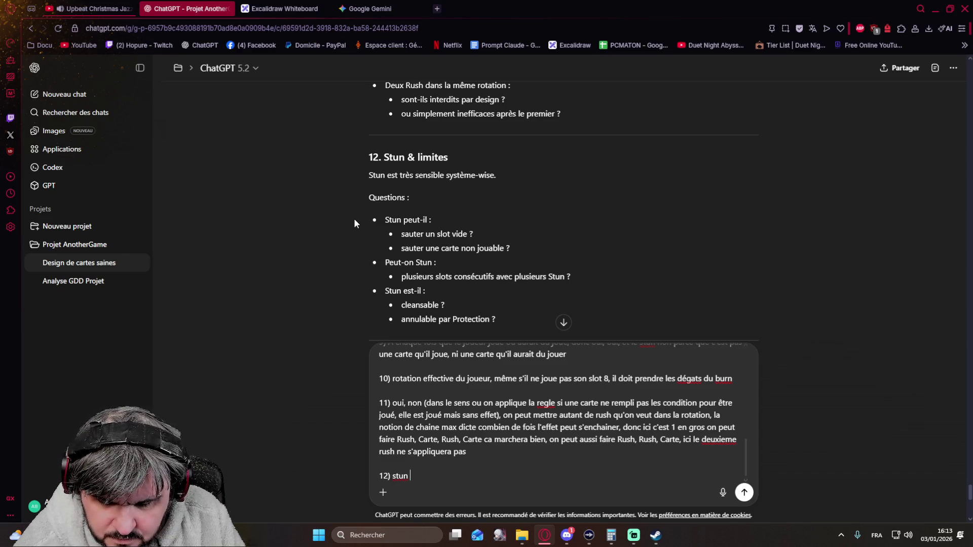
text(saute la prochaine carte)
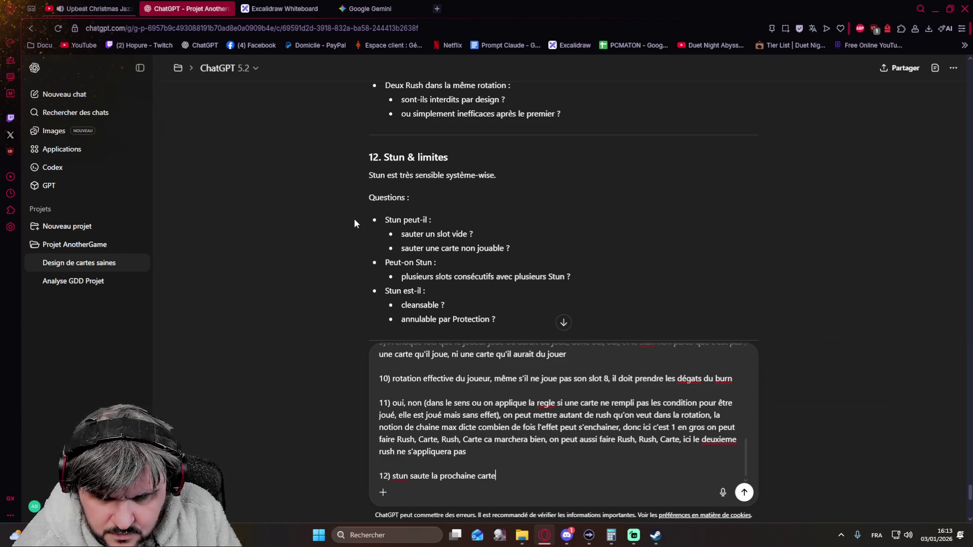
text( jouable)
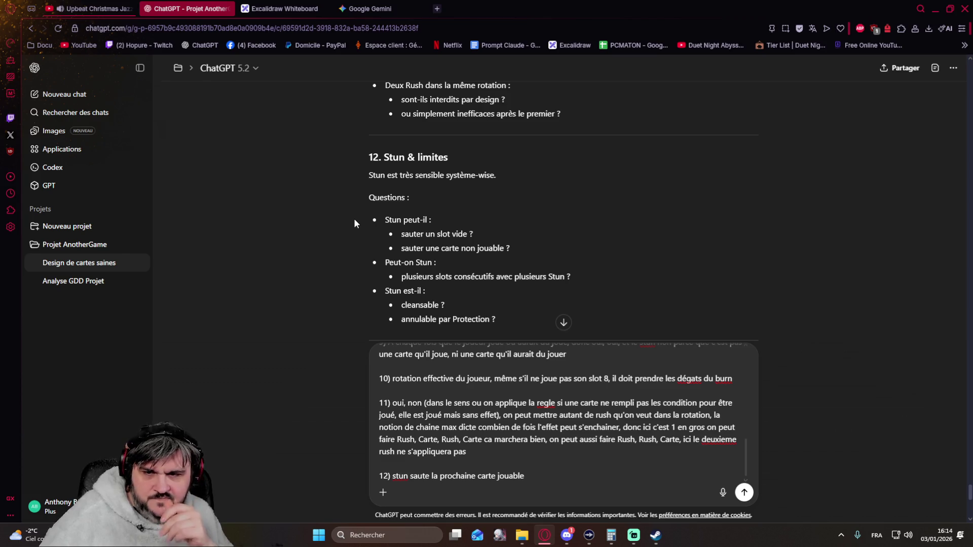
text((donc non non))
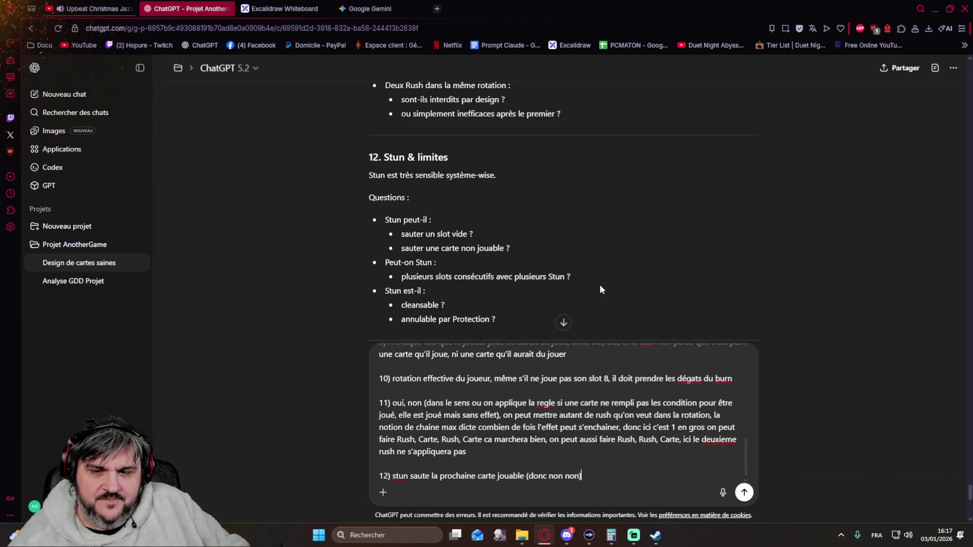
Step: Finish answer 12 (Stun skips the next playable card, not empty slots) and separate 'non pas'
key(BackSpace)
key(BackSpace)
key(BackSpace)
key(BackSpace)
key(BackSpace)
text(pas de slot vide, non pas de carte)
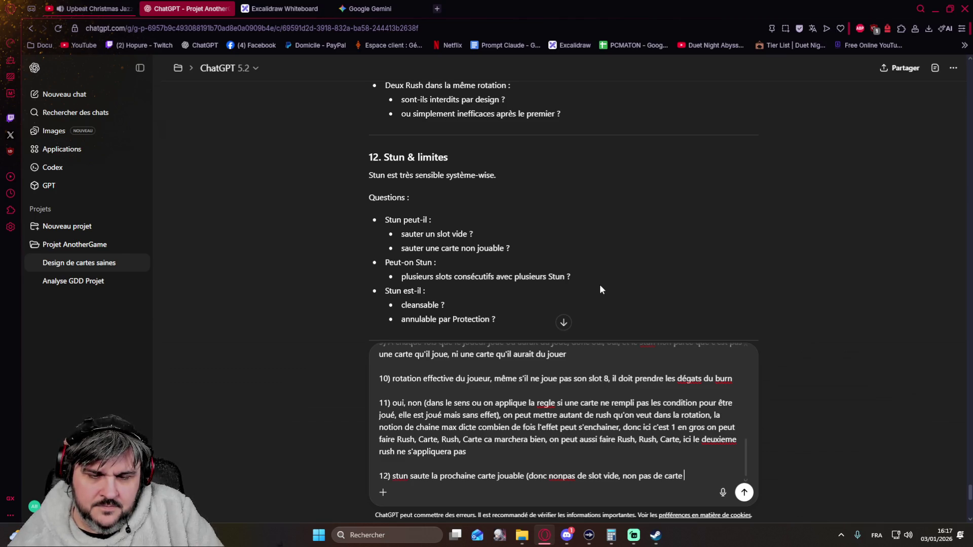
key(ctrl+Left)
key(ctrl+Left)
key(ctrl+Left)
key(Right)
key(Right)
key(Right)
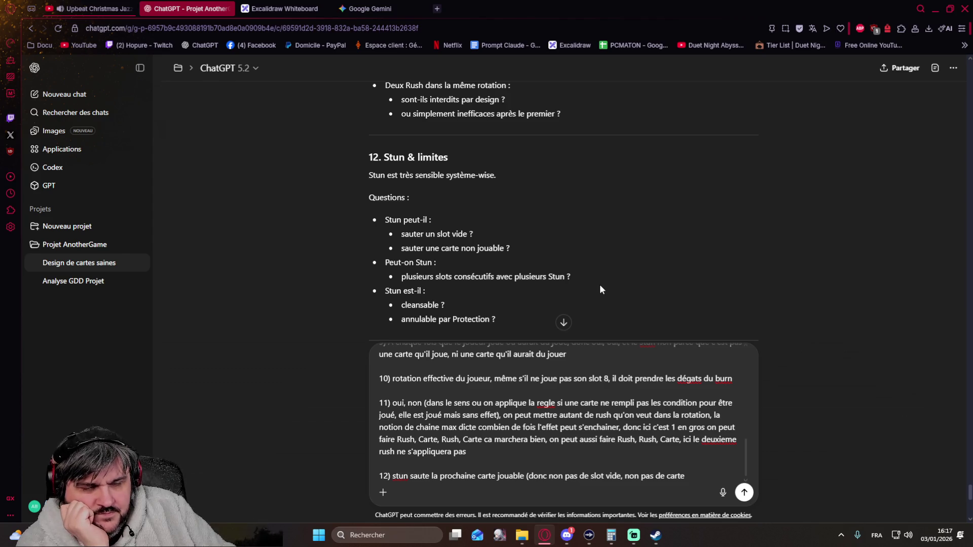
Step: Rewrite answer 12 to say Stun skips the next rotation action, empty slot or unplayable card alike
key(Right)
key(Right)
key(Right)
key(Right)
key(Right)
key(Right)
key(BackSpace)
key(BackSpace)
key(BackSpace)
key(BackSpace)
key(BackSpace)
key(BackSpace)
key(BackSpace)
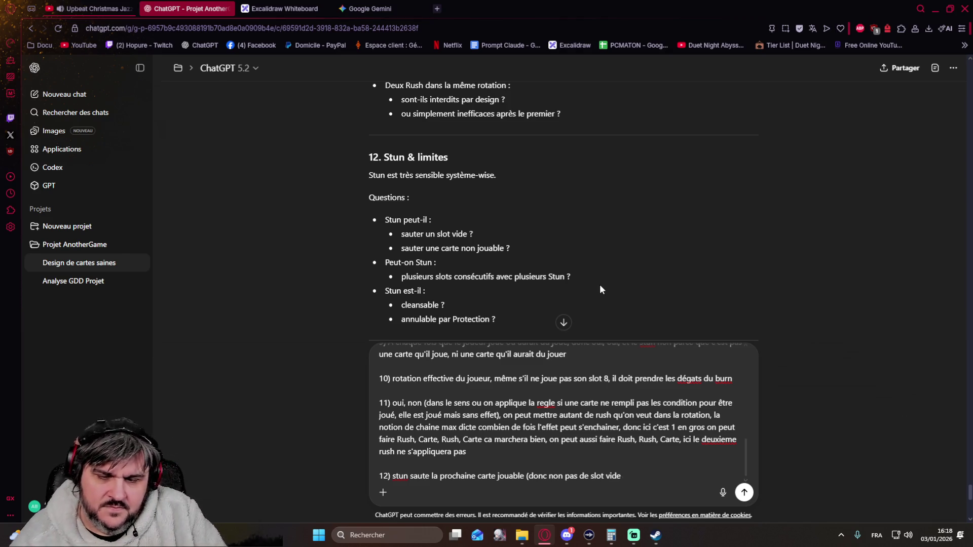
key(BackSpace)
key(BackSpace)
key(BackSpace)
key(BackSpace)
key(BackSpace)
key(BackSpace)
key(BackSpace)
key(BackSpace)
key(BackSpace)
key(BackSpace)
key(BackSpace)
key(BackSpace)
key(BackSpace)
key(BackSpace)
key(BackSpace)
key(BackSpace)
key(BackSpace)
key(BackSpace)
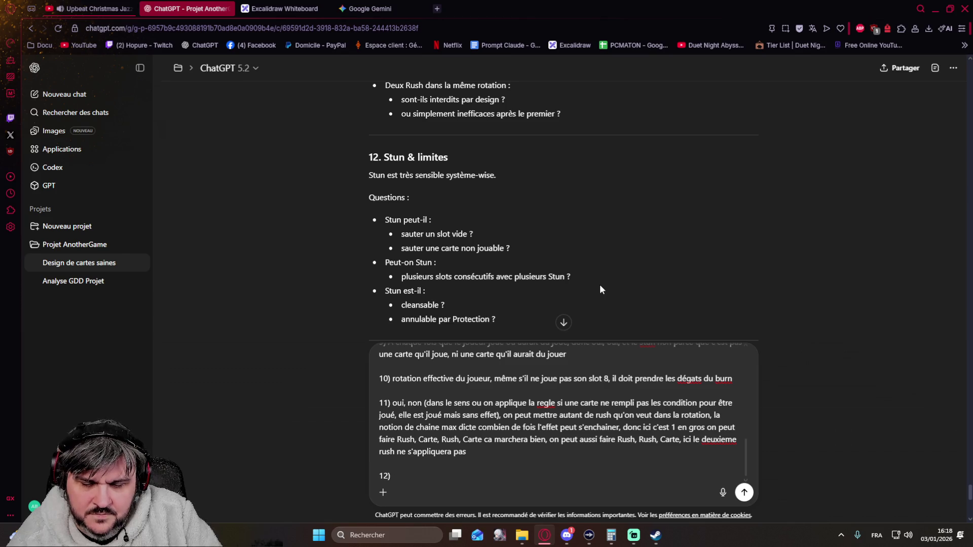
text(s)
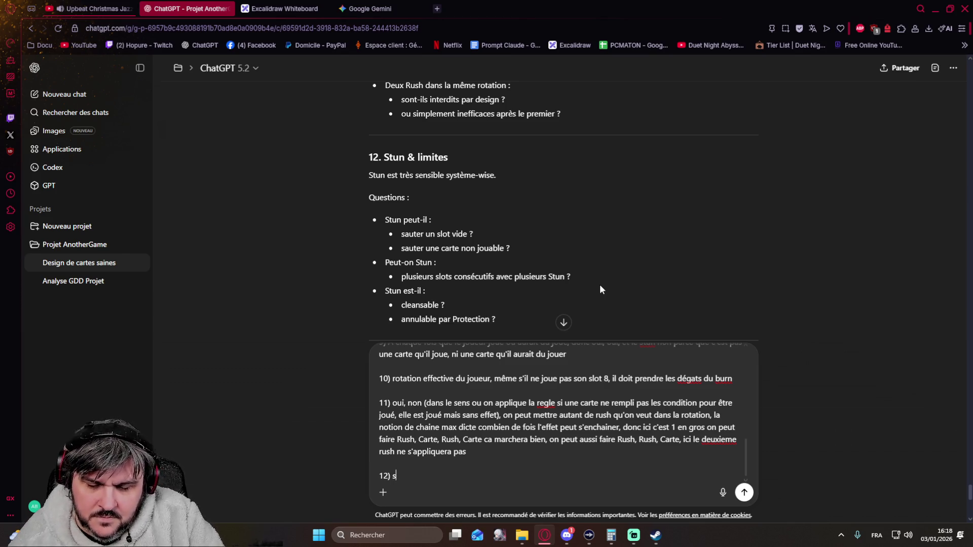
text(tun)
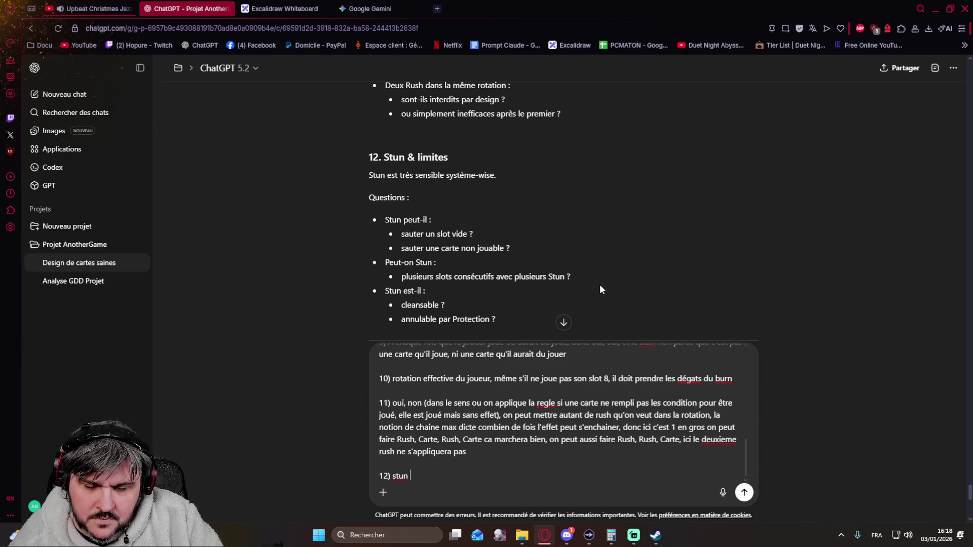
text( saute la proh)
key(BackSpace)
text(chaine action de la rotation du joueur donc oui)
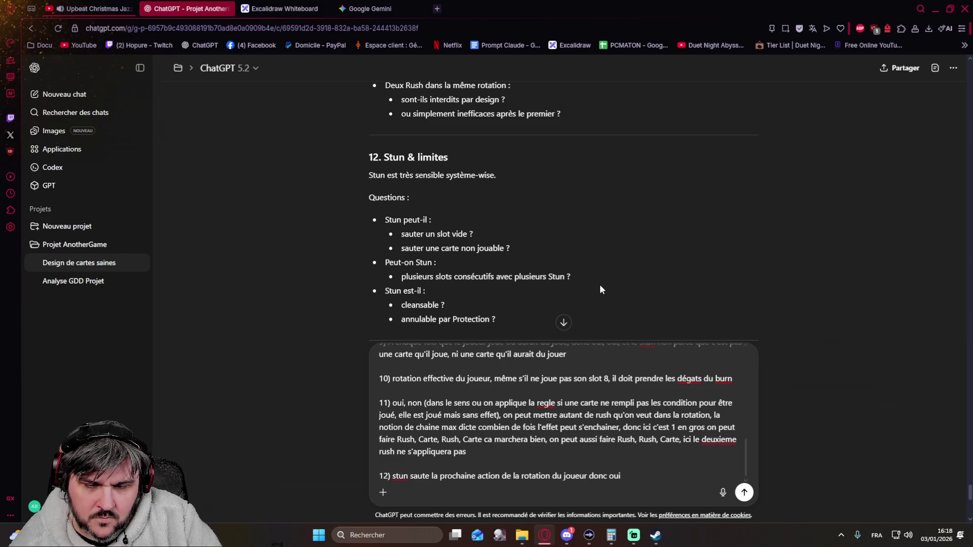
text( un slot vide oui)
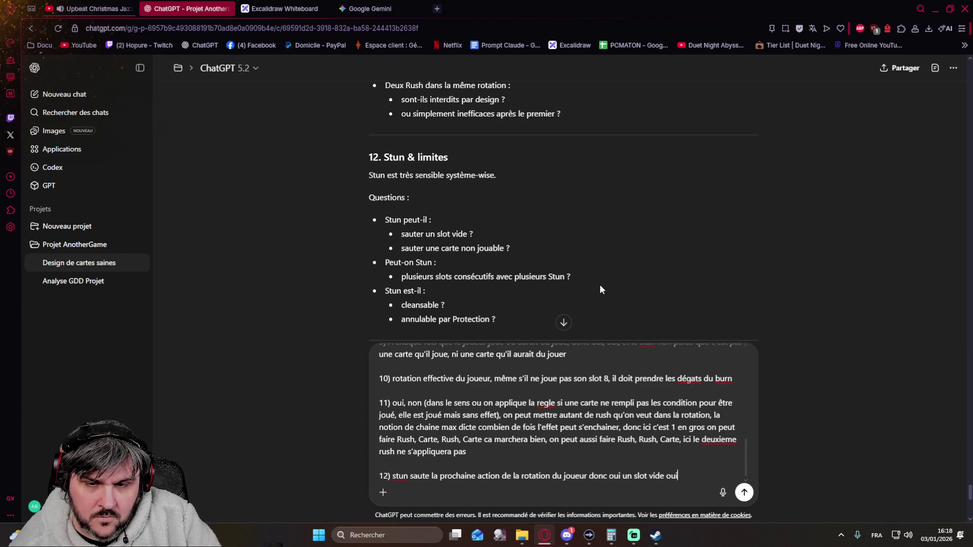
text( une carte)
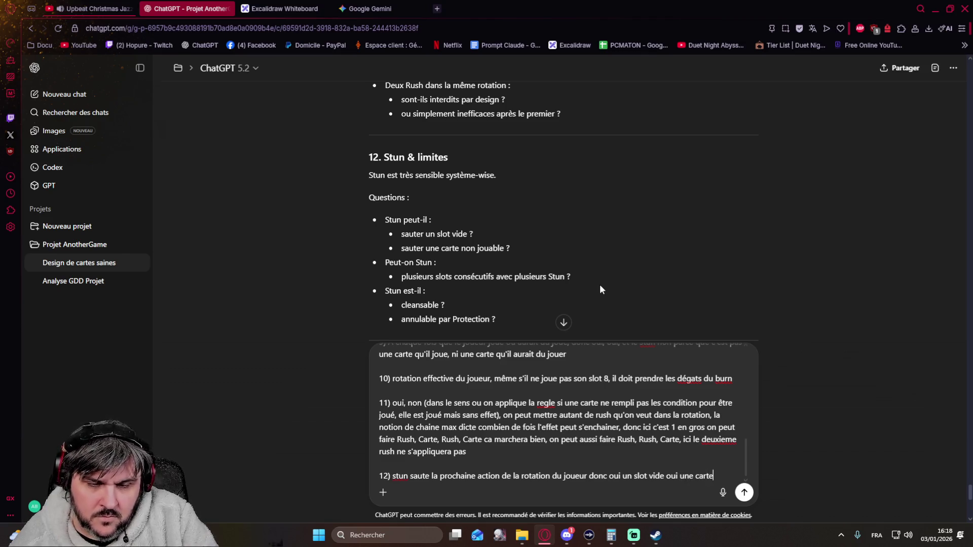
text( non jouable)
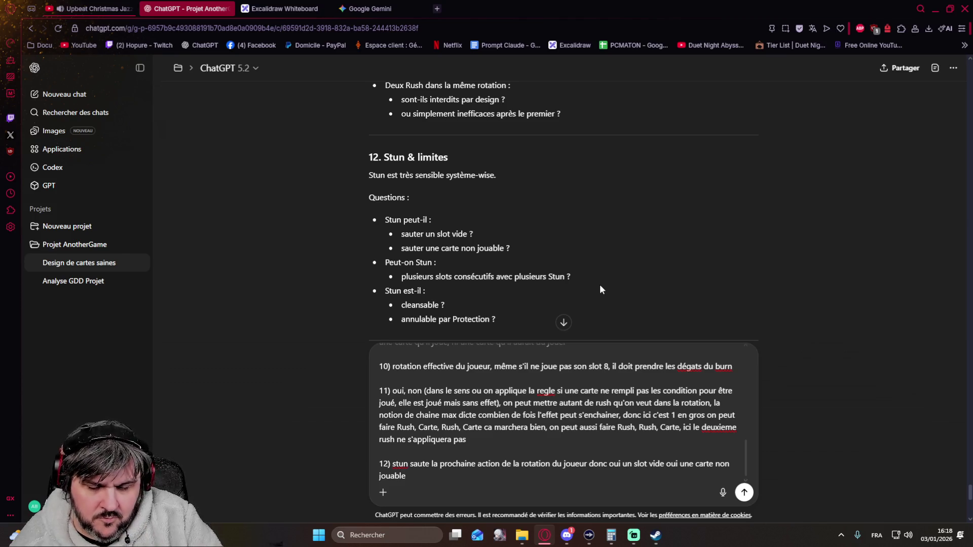
text(, et oui )
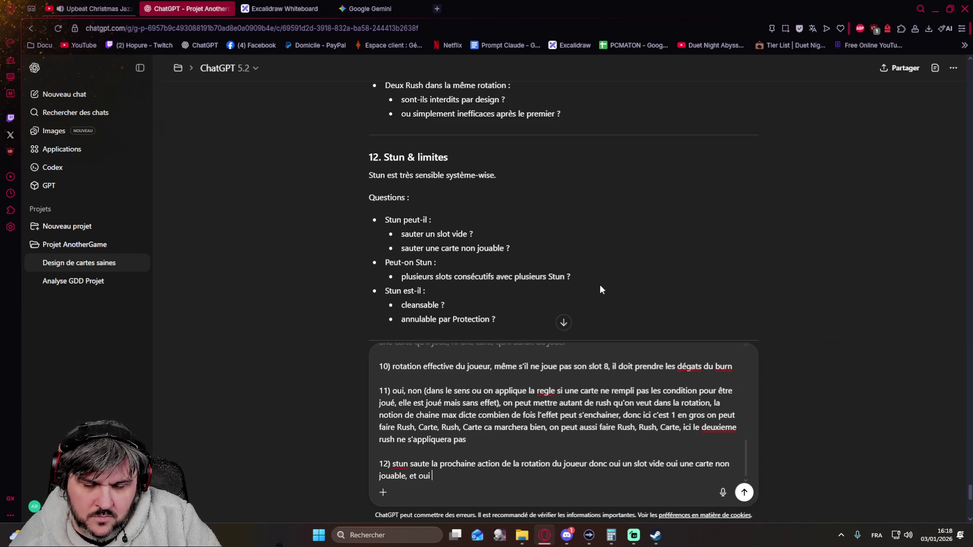
text( plusieurs stun peut )
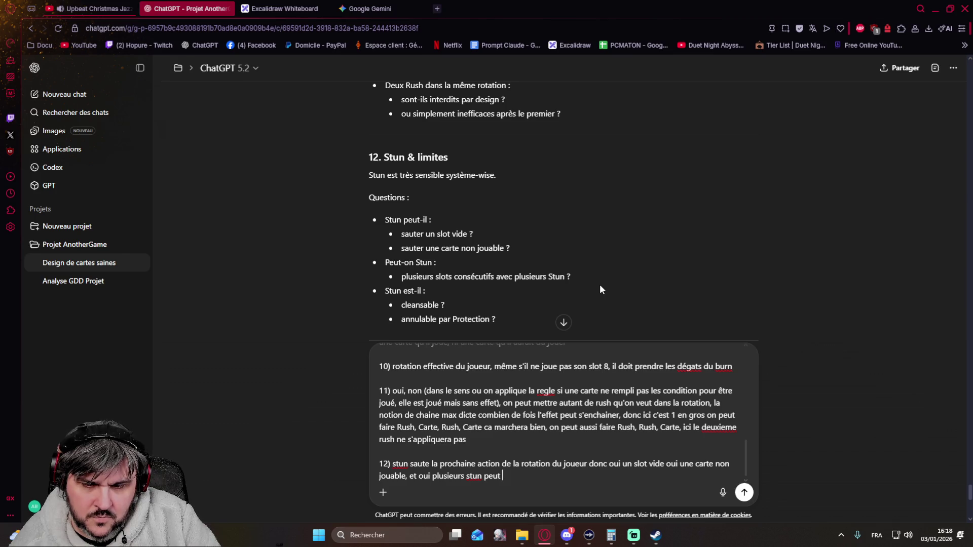
key(BackSpace)
key(BackSpace)
key(BackSpace)
key(BackSpace)
text(ourraient)
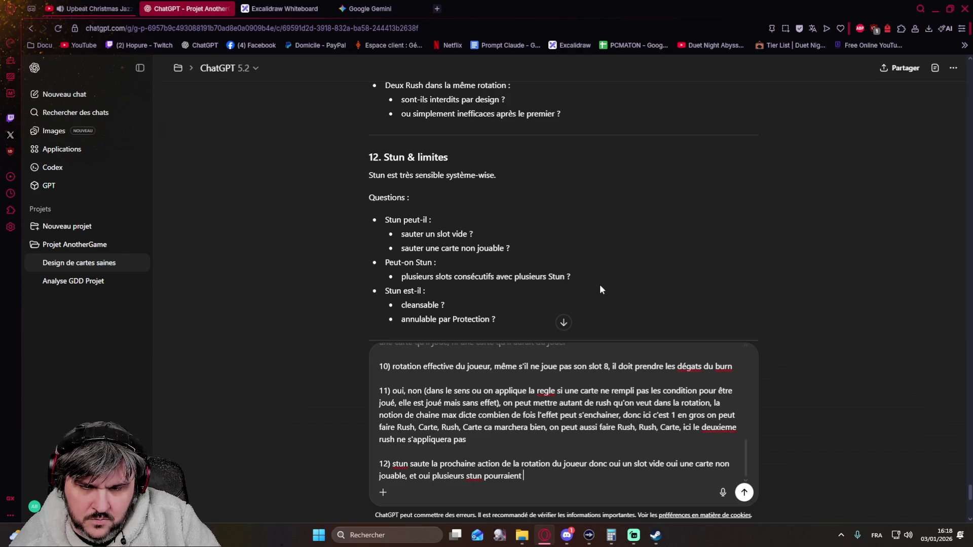
text(carte non jouable, et oui plusieurs stun pourraient co)
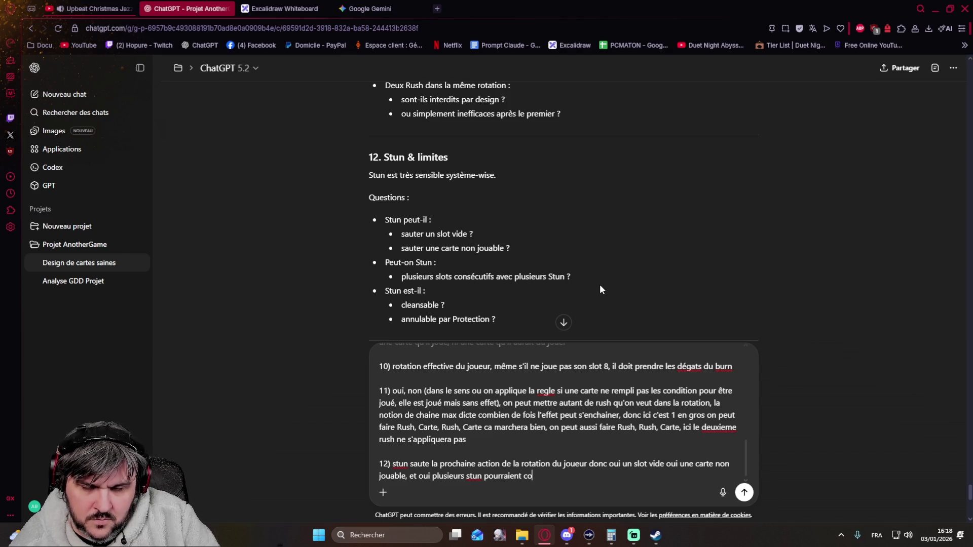
key(BackSpace)
key(BackSpace)
text(sauter plusieurs)
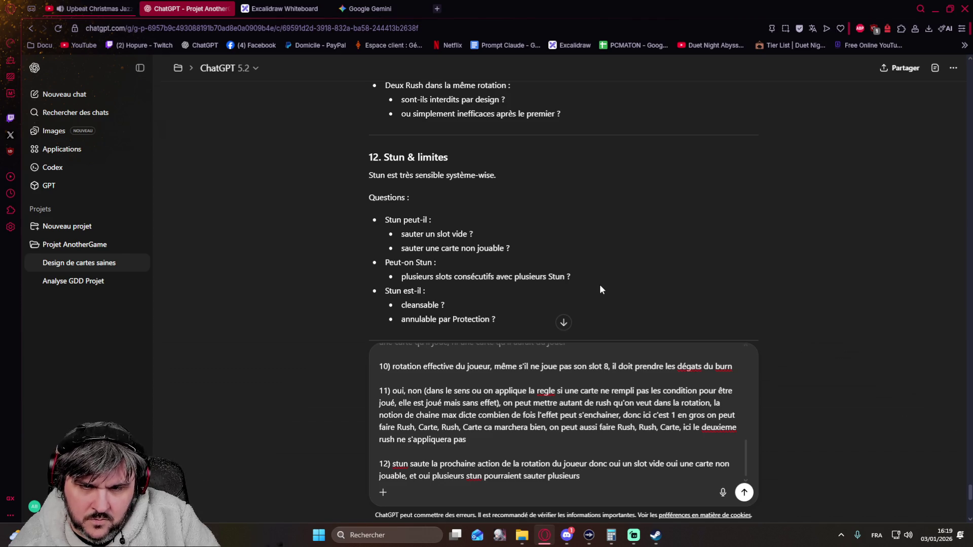
text( slot consécutif, mais à l'équilibrag)
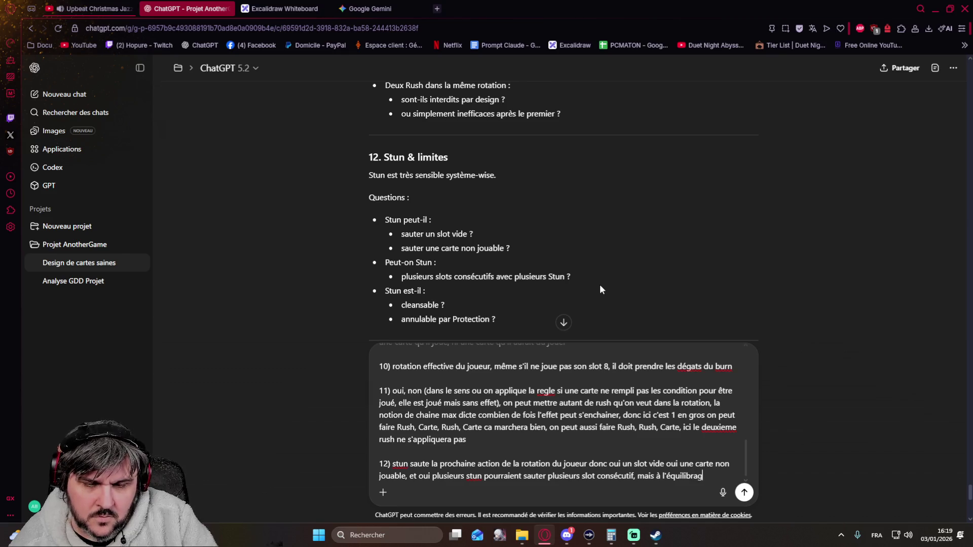
text(e)
text( on)
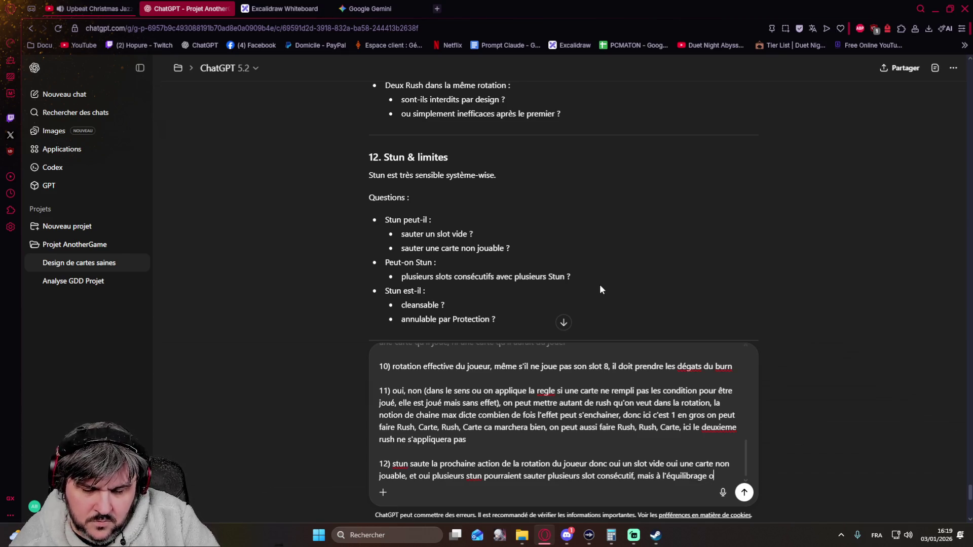
text( verra à quel point la mécanique doit êtr)
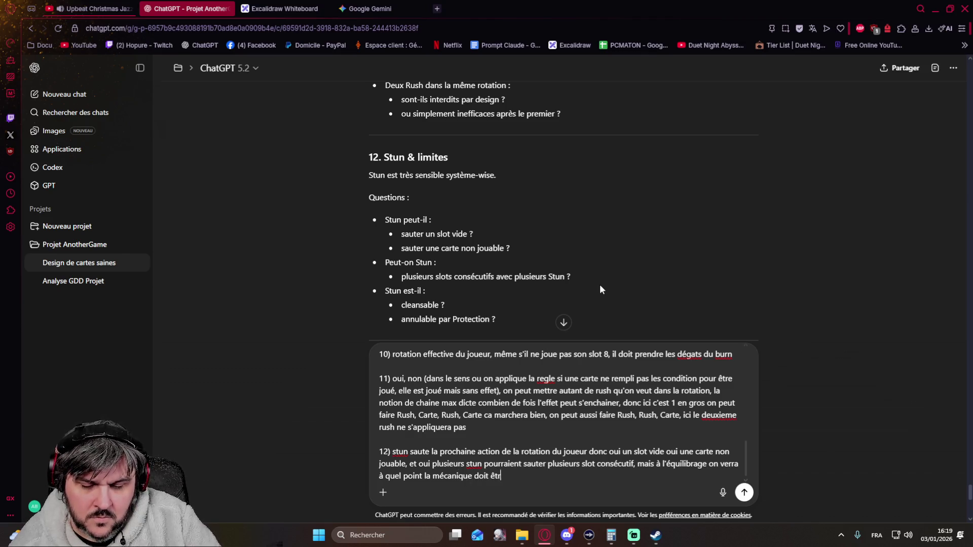
text(e rare, pour cette première itér)
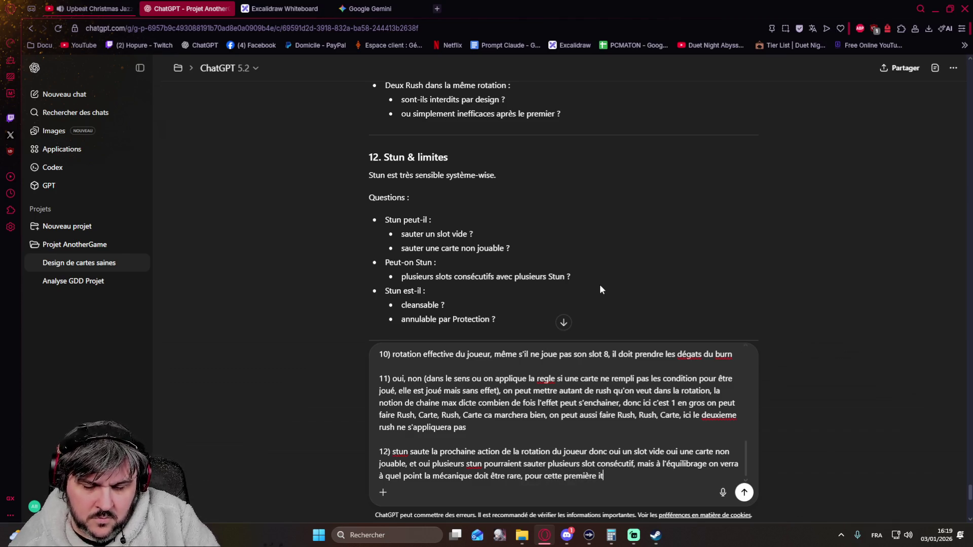
text(ation on y va com)
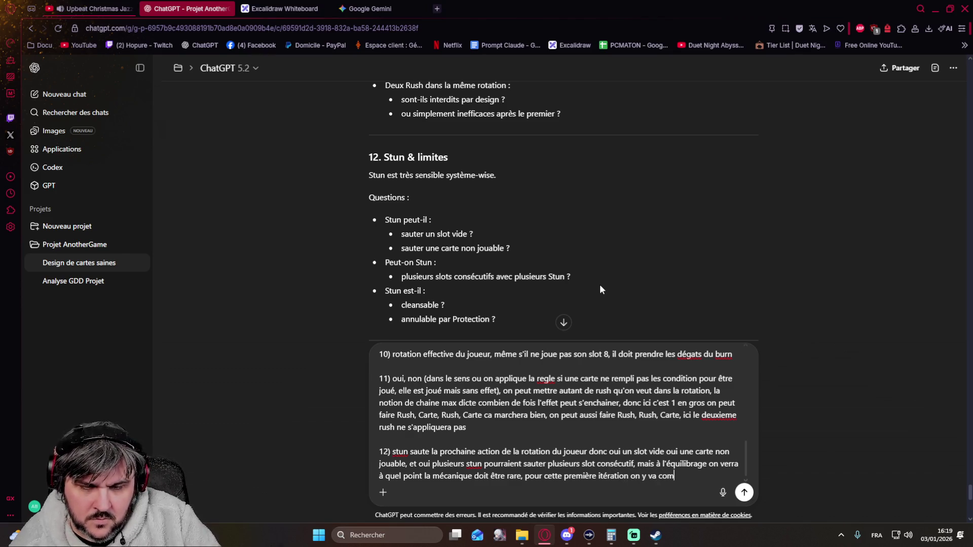
text(me ça)
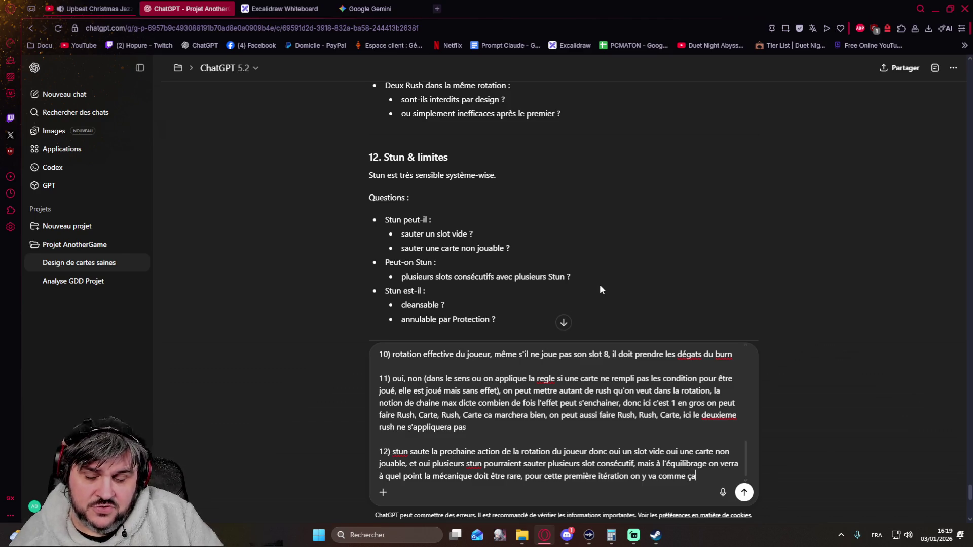
Step: Add that stacked stuns skip several slots, can't be cleansed, and Protection cancels Stun as a negative effect
key(shift+Return)
key(shift+Return)
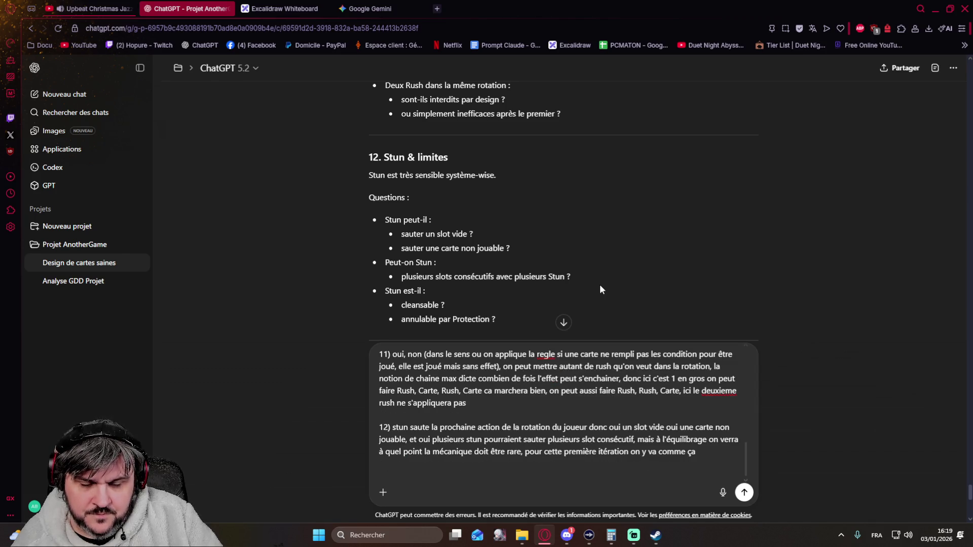
key(BackSpace)
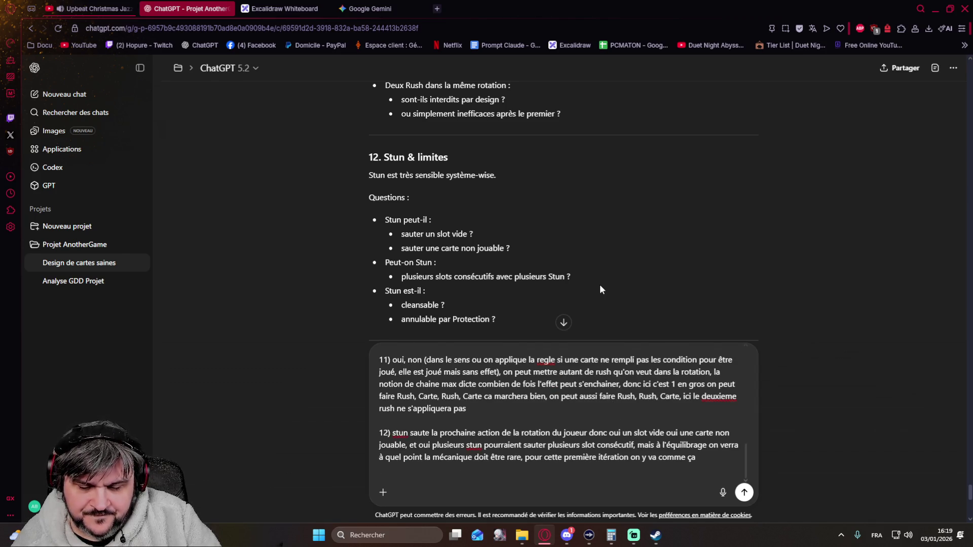
text(Non stun n')
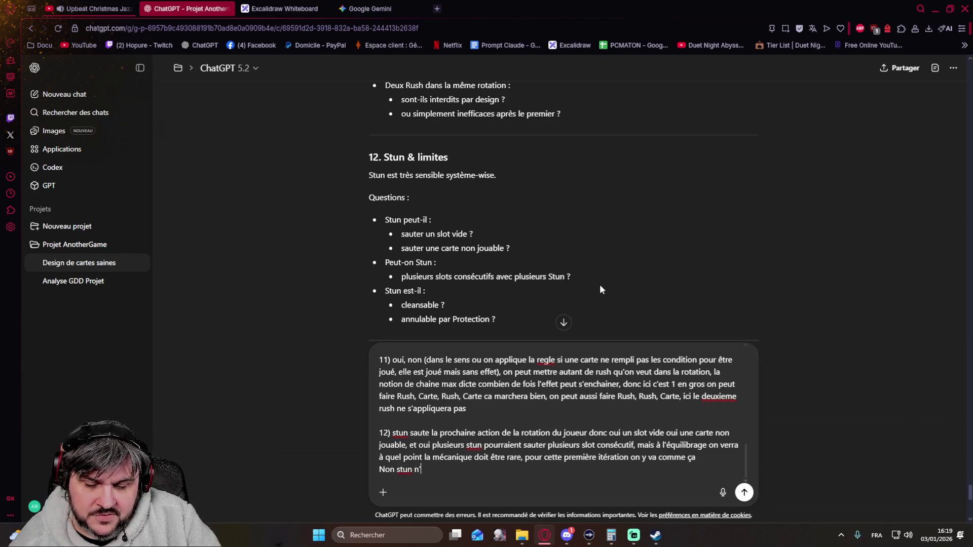
text(est pas cle)
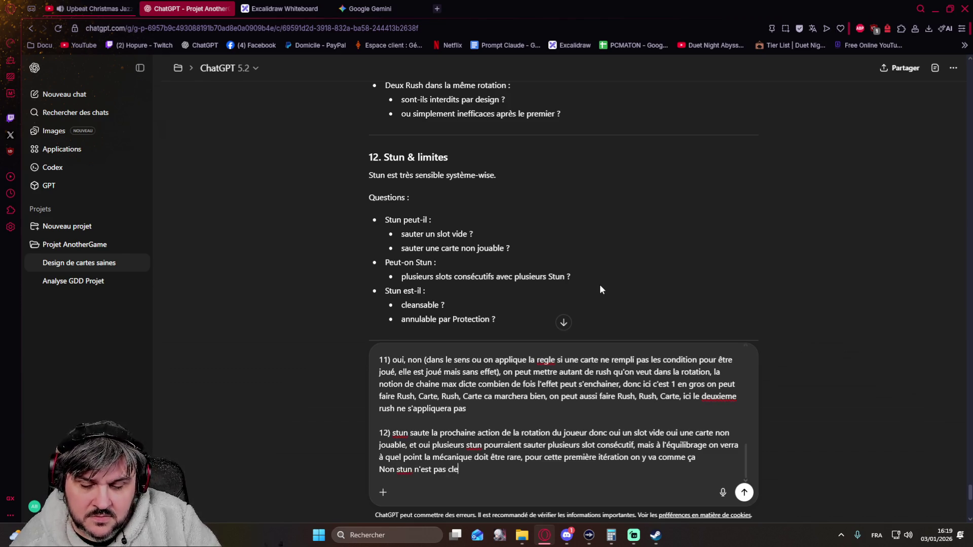
text(ansable pour)
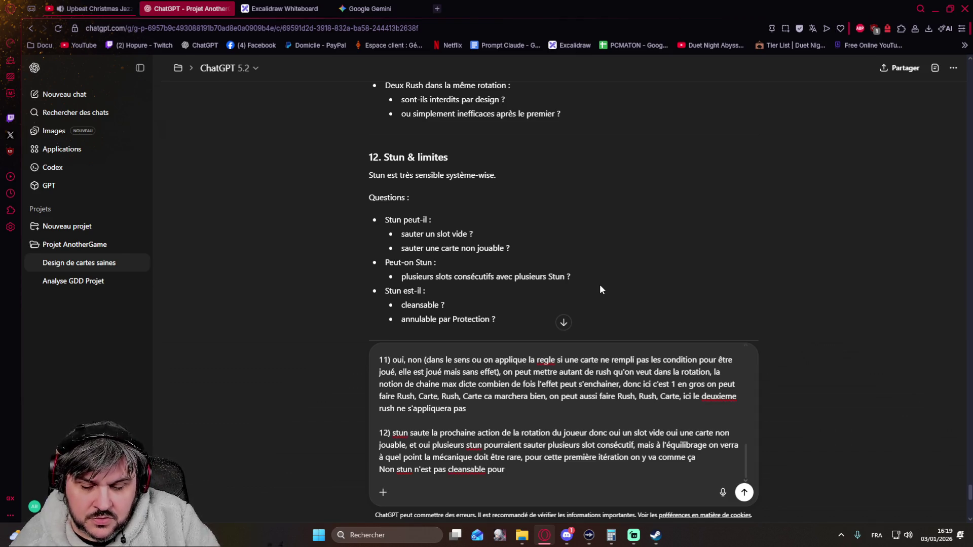
text( c'est un effet immédiar)
key(BackSpace)
text(t)
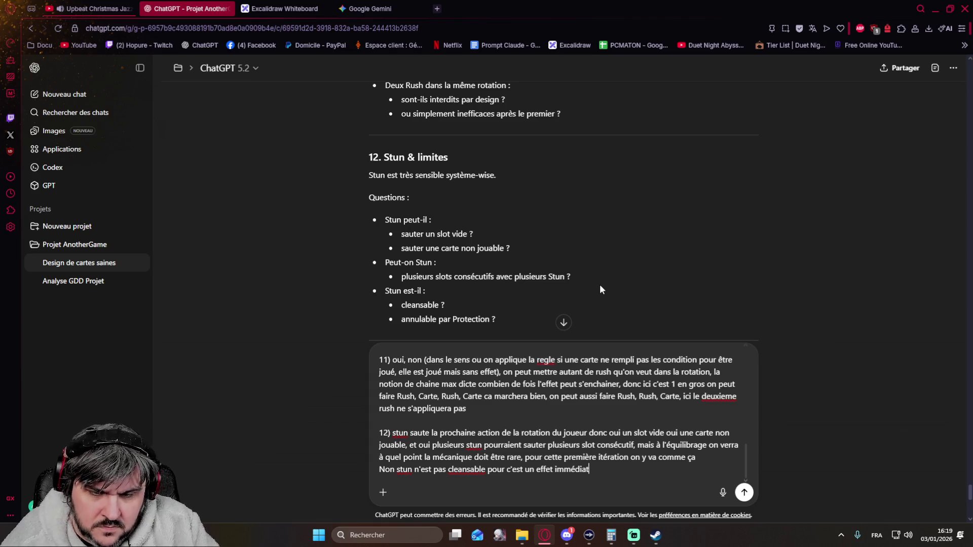
text( au moment du cleanse,)
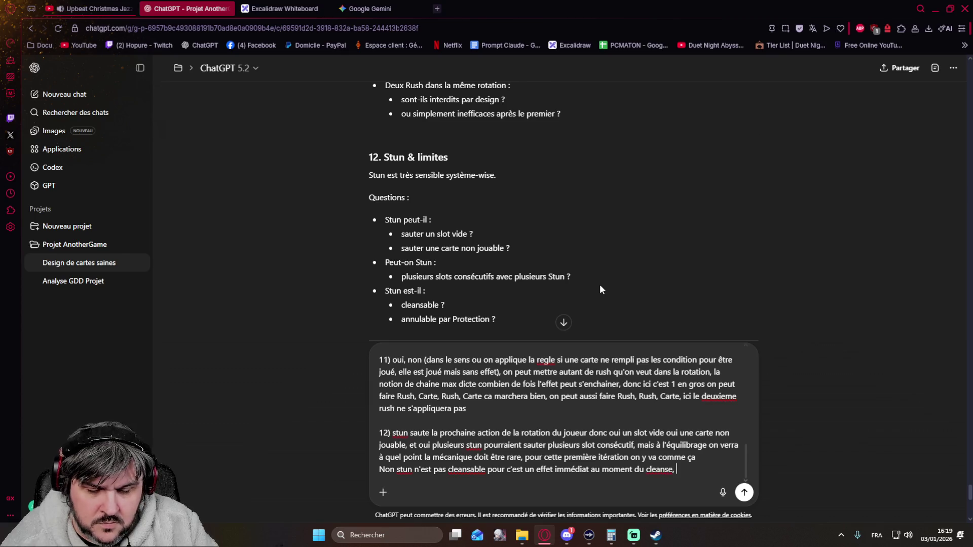
text( il aura déjà été appliqué et traité)
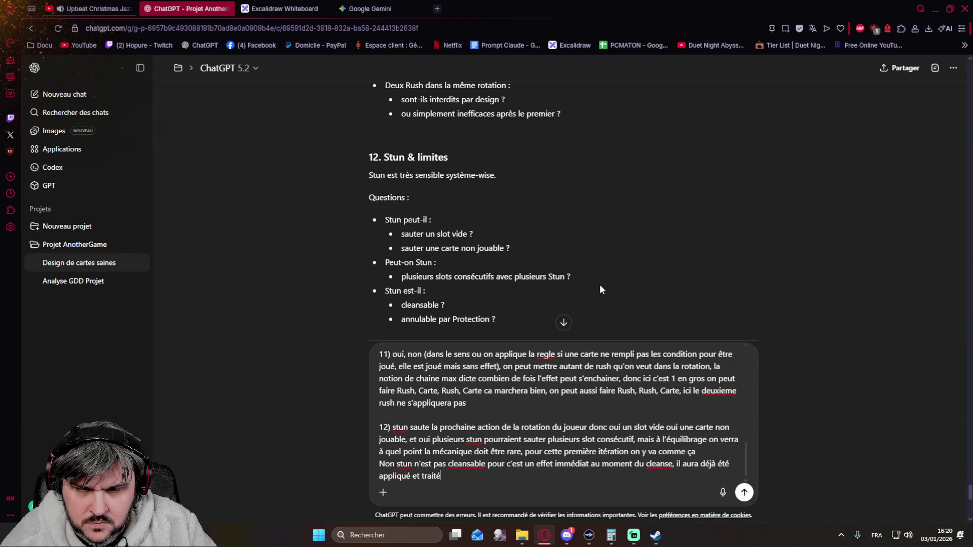
text(, par contre oui protection)
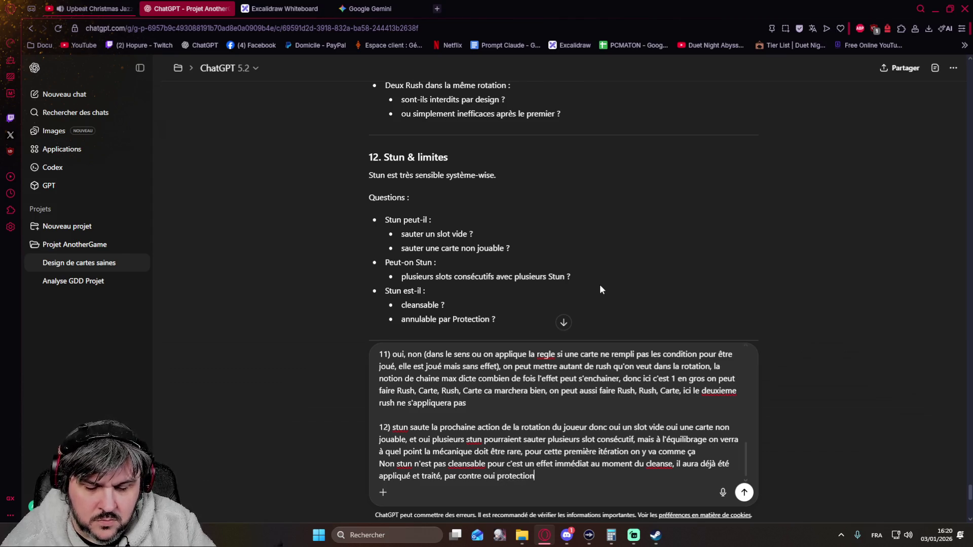
text( l'annule )
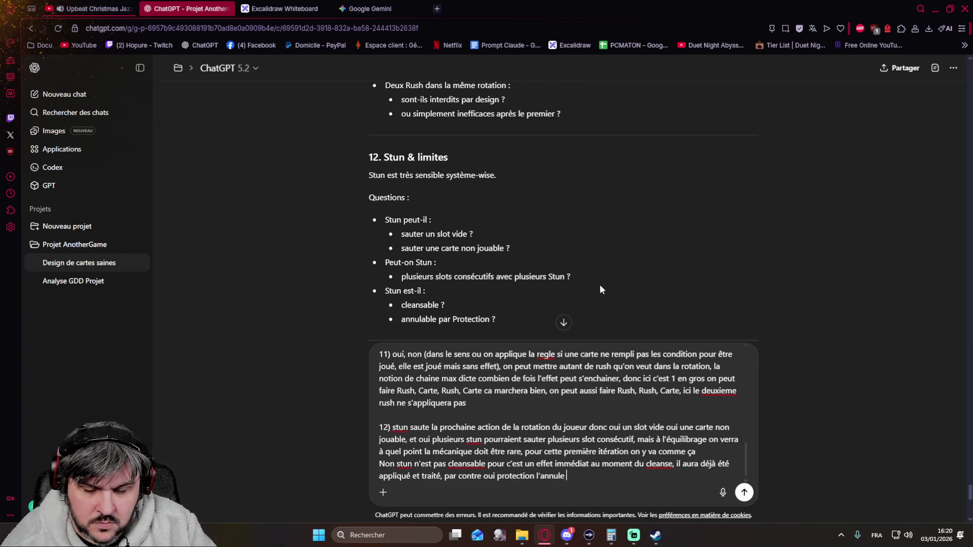
text(c'est un effet )
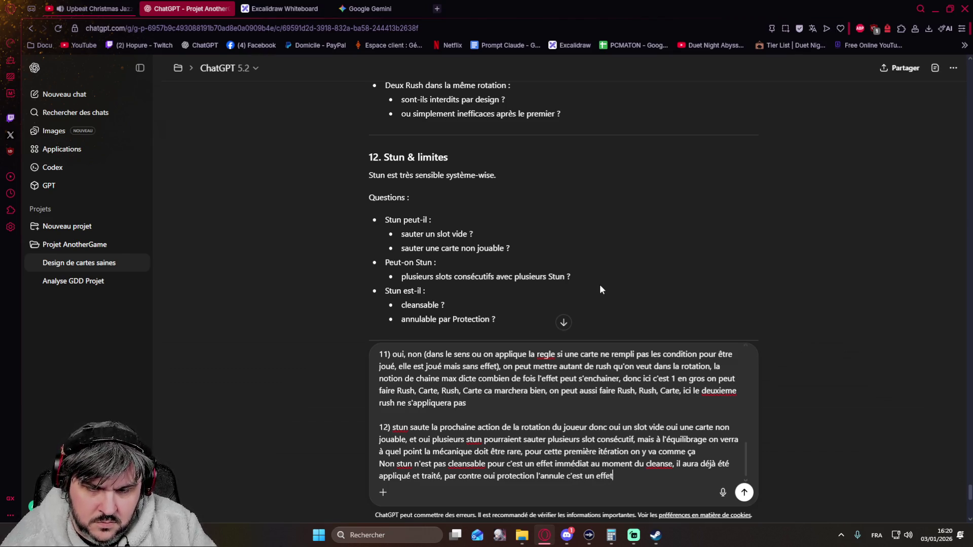
text(negatif)
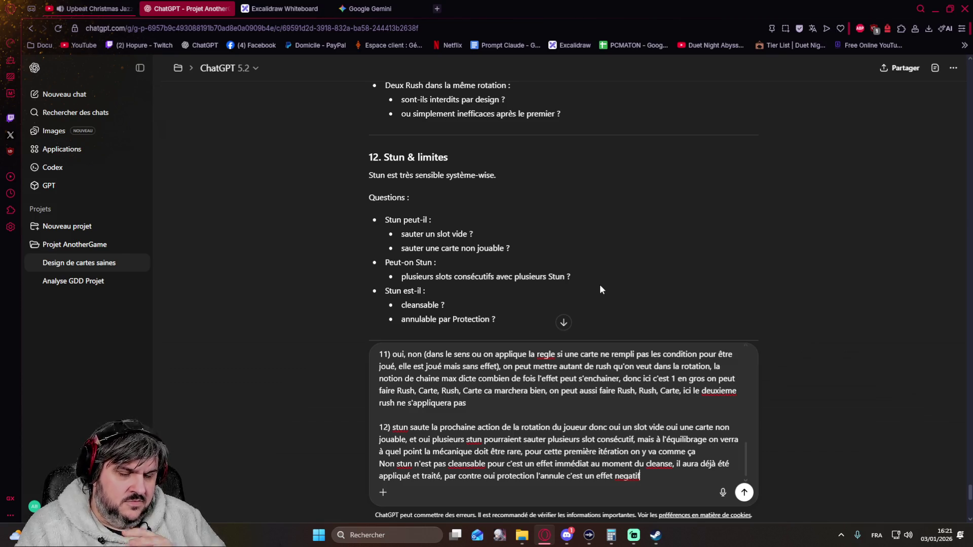
click(299, 8)
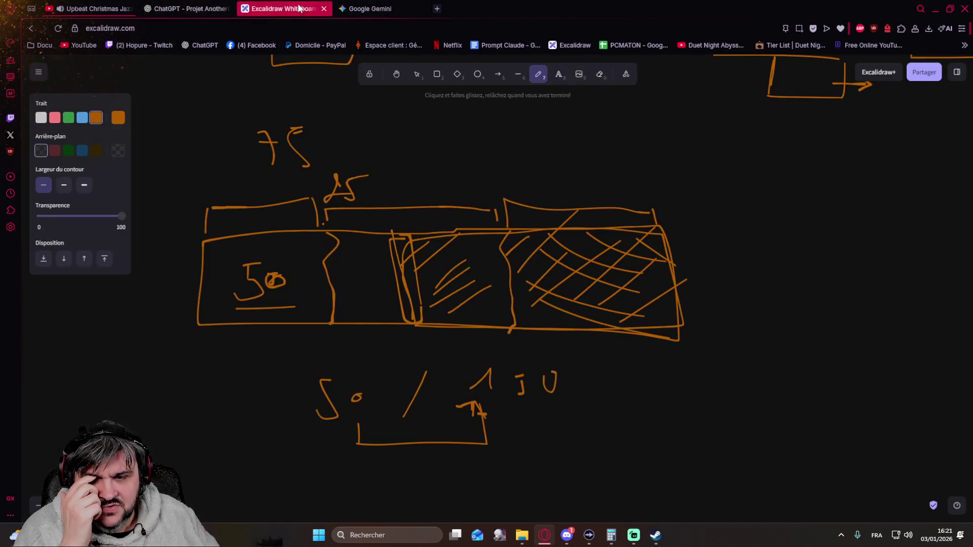
Step: Sketch a small box in the rotation board's upper panel, link it to the lower slot and mark it with strokes
drag(814, 339, 444, 425)
scroll(445, 424, up, 3)
scroll(444, 302, up, 3)
scroll(477, 342, left, 2)
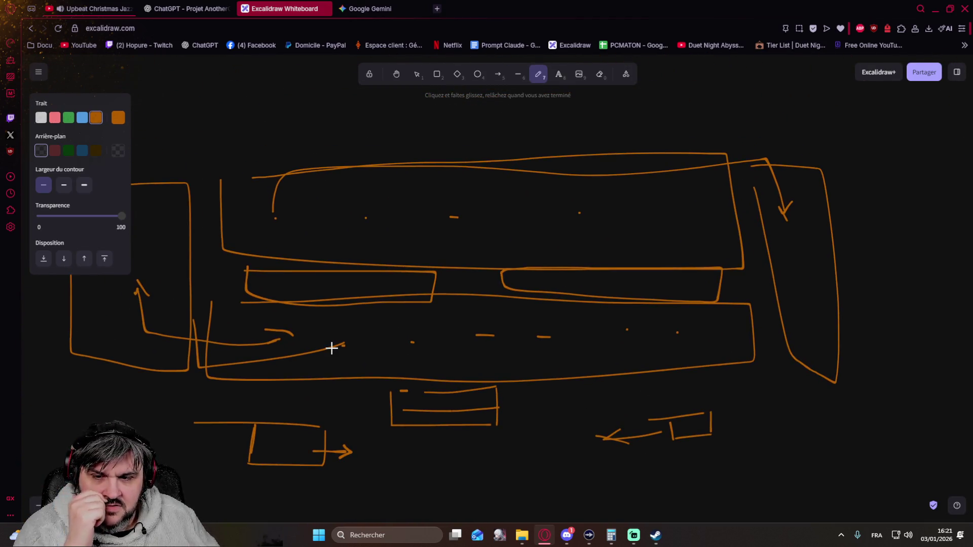
mouse_move(319, 324)
mouse_down()
mouse_move(357, 325)
mouse_move(327, 352)
mouse_move(276, 319)
mouse_move(309, 322)
mouse_up()
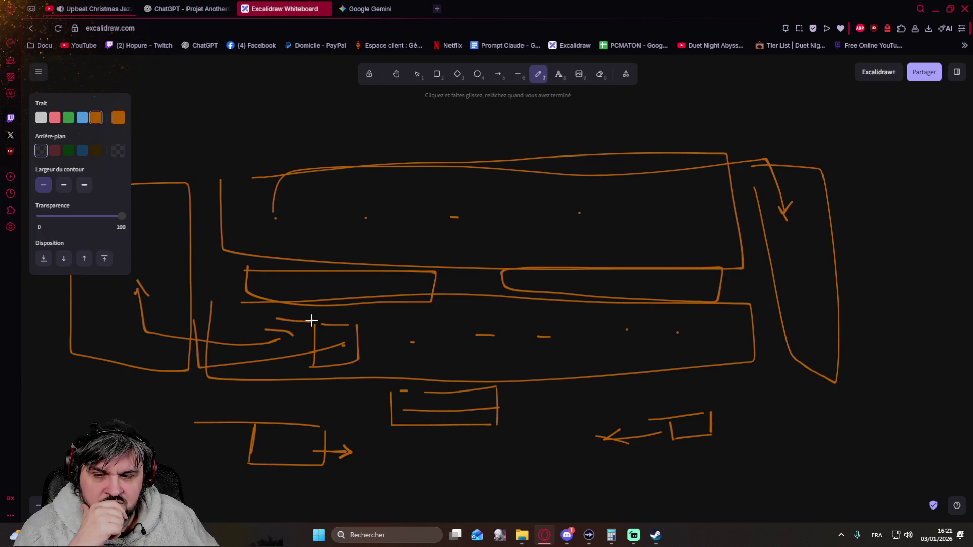
mouse_move(427, 184)
mouse_down()
mouse_move(480, 185)
mouse_move(491, 259)
mouse_move(434, 249)
mouse_move(429, 222)
mouse_up()
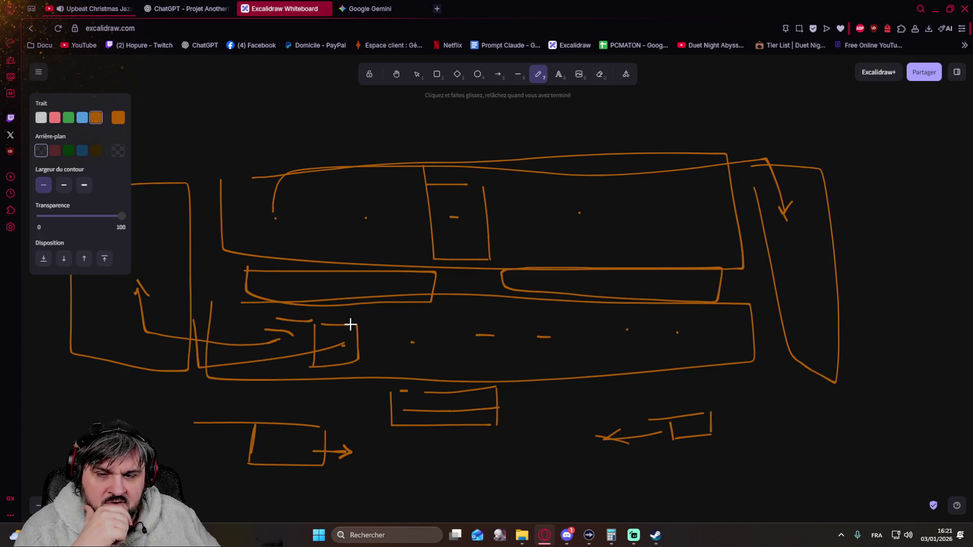
drag(349, 329, 433, 242)
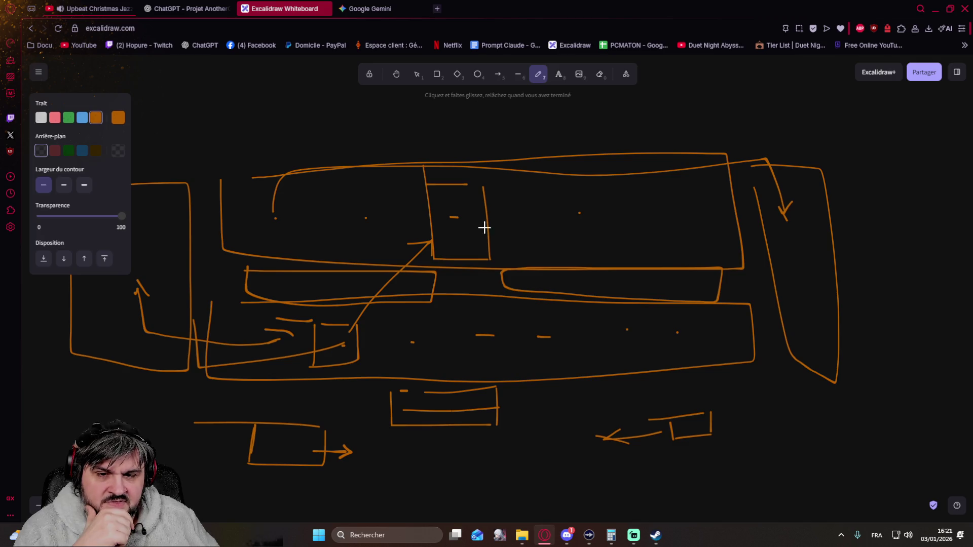
mouse_move(530, 198)
mouse_down()
mouse_move(508, 254)
mouse_move(497, 198)
mouse_up()
mouse_move(446, 248)
mouse_down()
mouse_move(458, 185)
mouse_move(467, 242)
mouse_up()
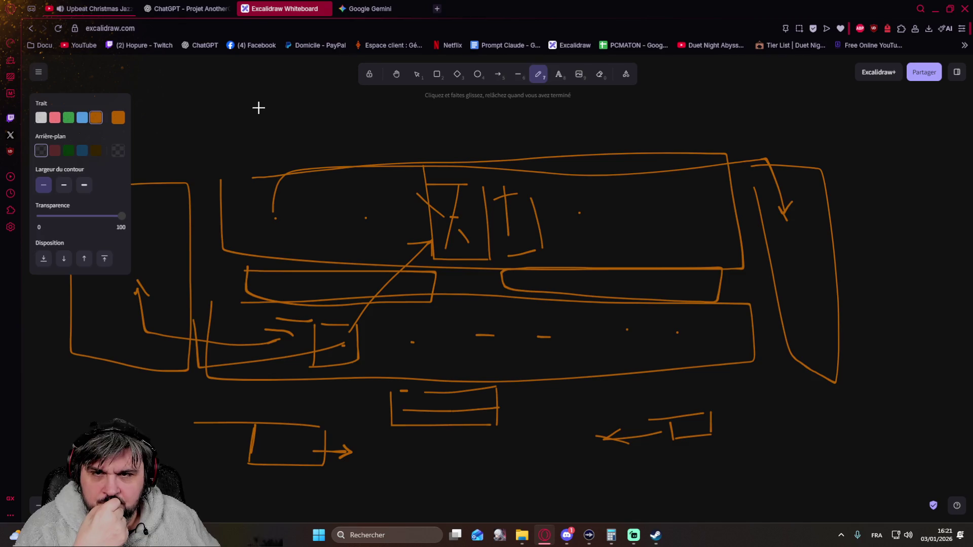
click(190, 10)
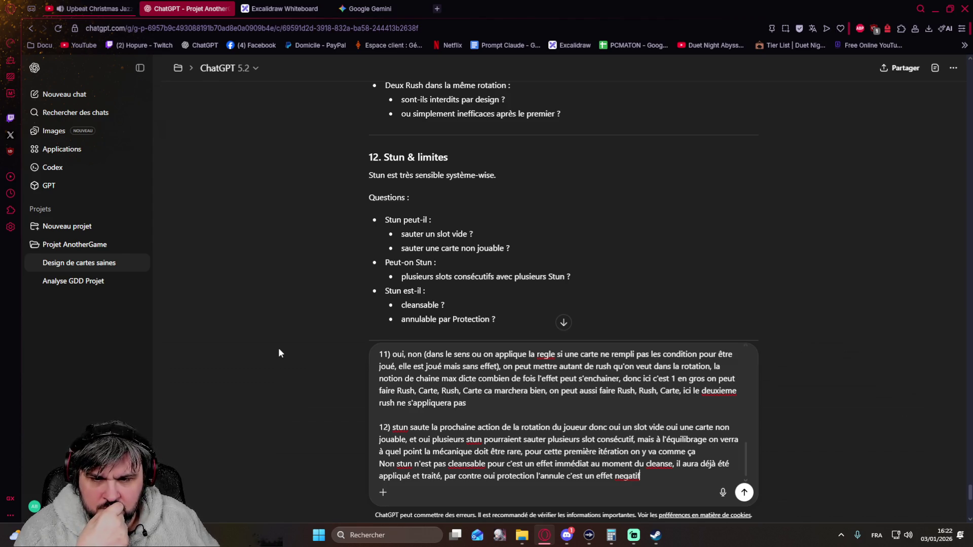
scroll(326, 298, down, 2)
scroll(326, 299, down, 1)
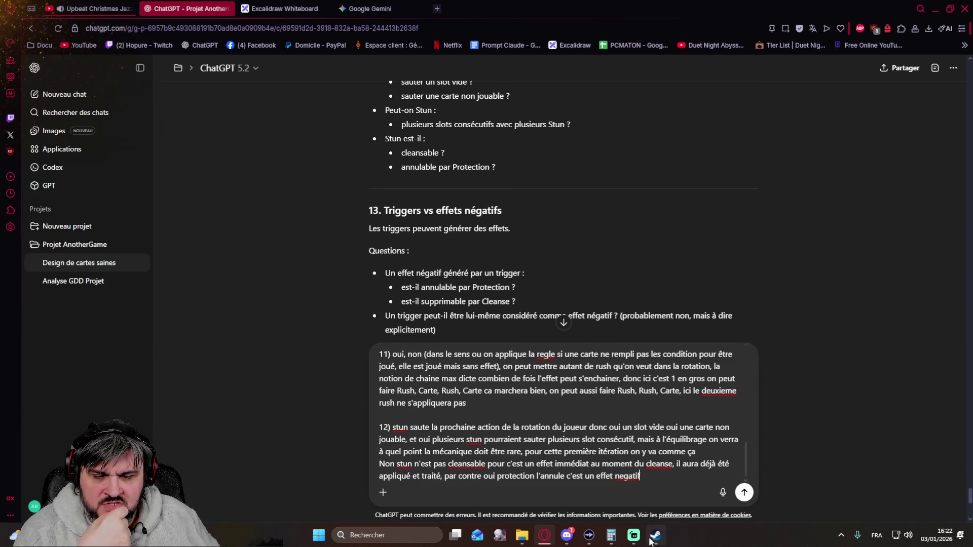
Step: Switch from the ChatGPT section 13 view to the Yi Xian store page in Steam
click(655, 536)
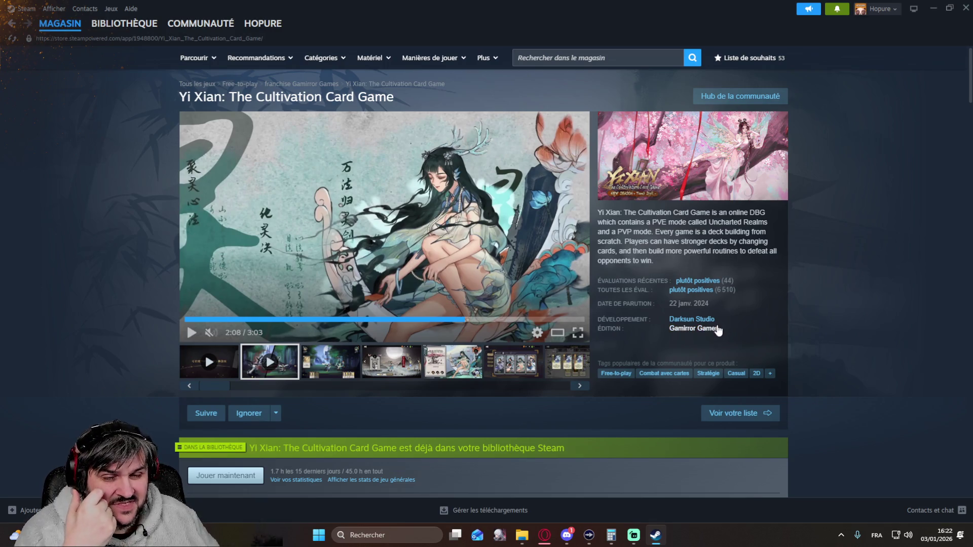
Step: View the Yi Xian Card Book and battle screenshots, then return to the ChatGPT conversation
click(573, 373)
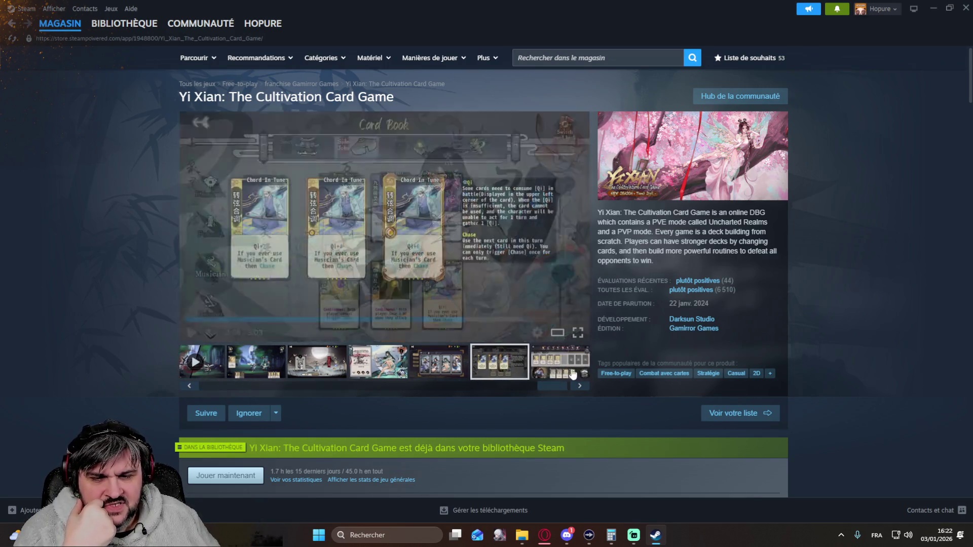
mouse_move(384, 227)
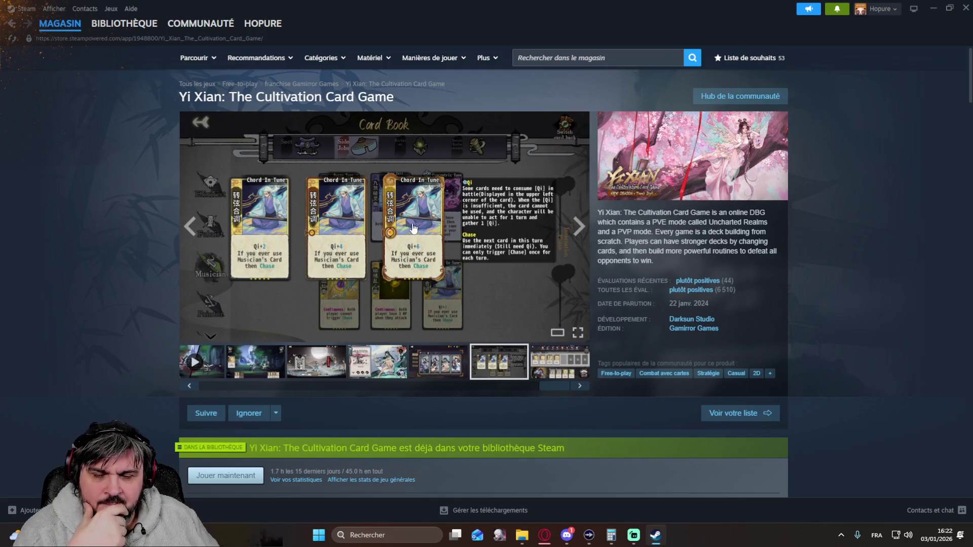
click(537, 372)
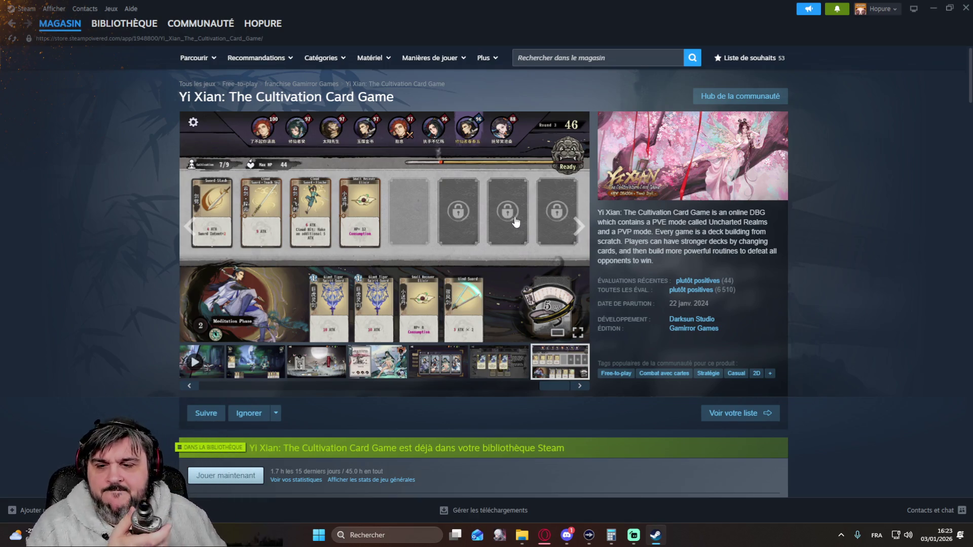
click(543, 533)
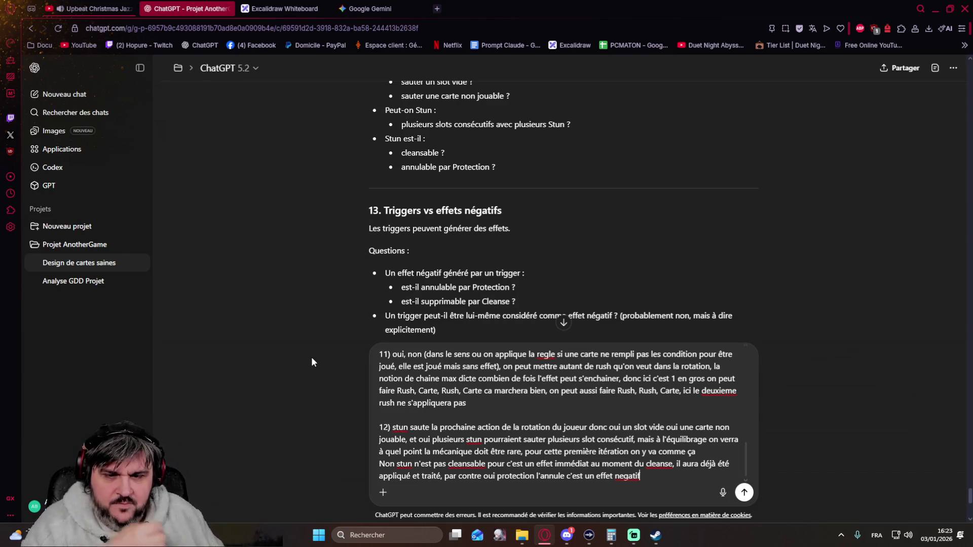
scroll(311, 357, down, 1)
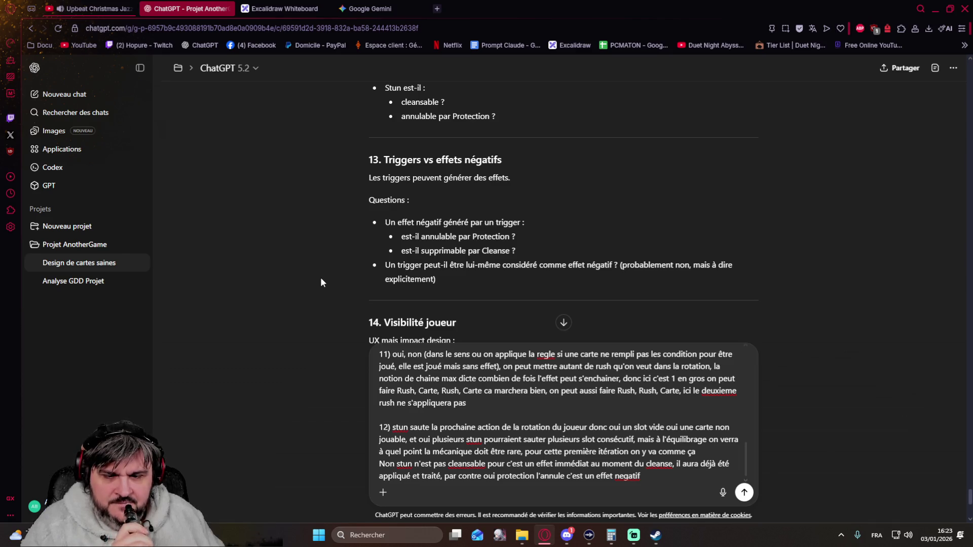
scroll(320, 277, up, 1)
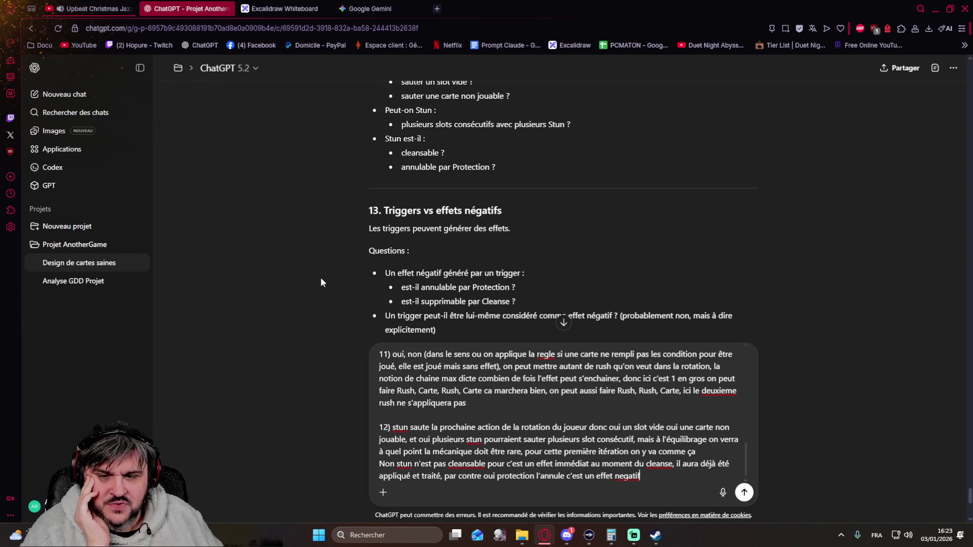
scroll(321, 279, down, 1)
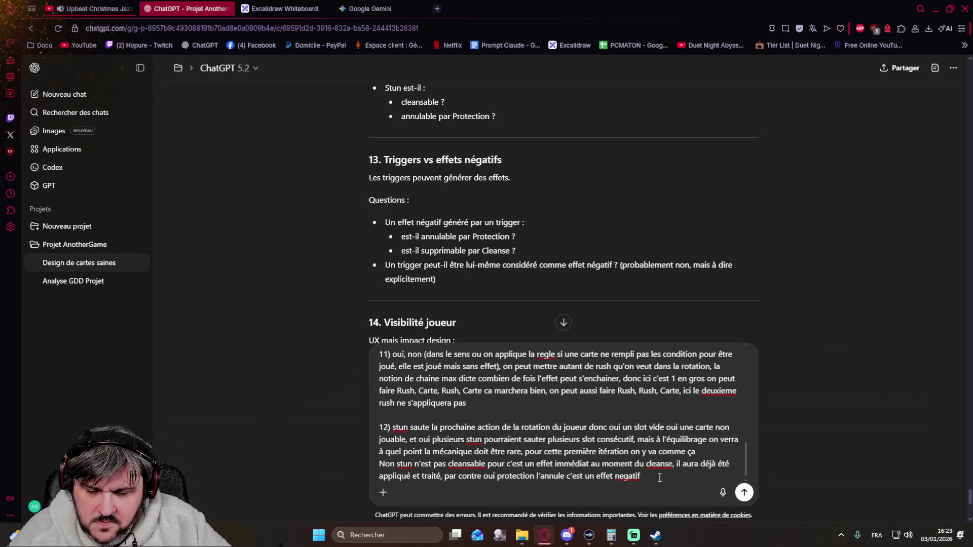
Step: Write answer 13: a trigger is a direct, off-rotation response acting before the opponent's effect, ending 'donc exemple :'
key(shift+Return)
key(shift+Return)
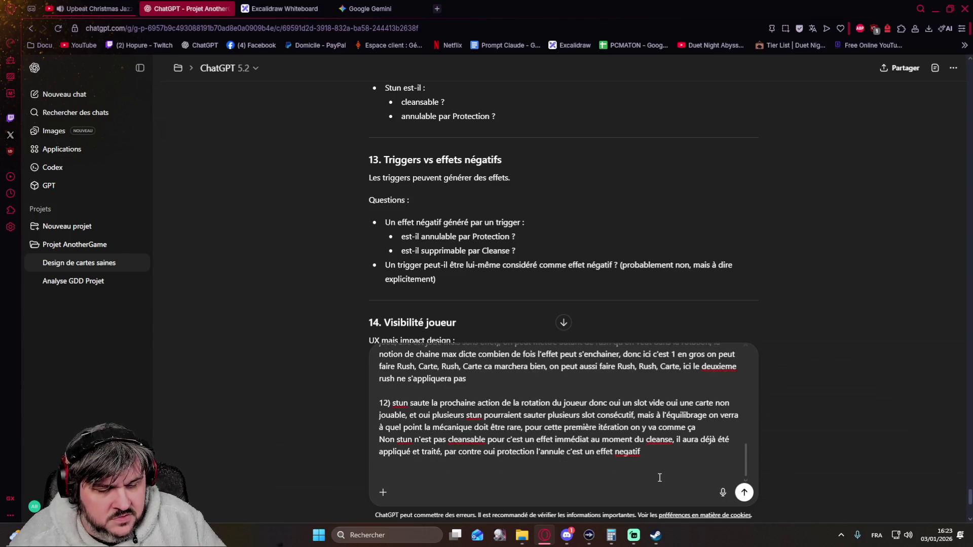
text(13))
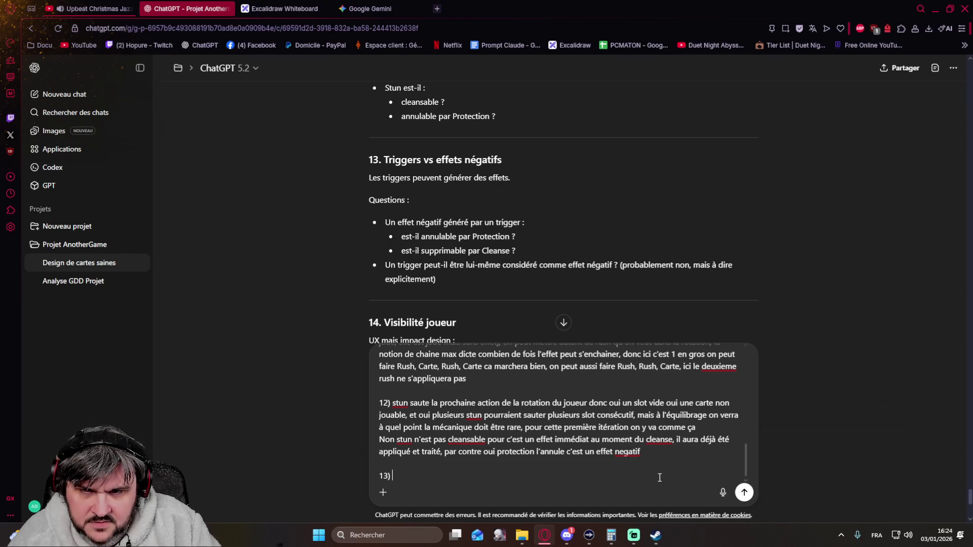
text(oui et oui )
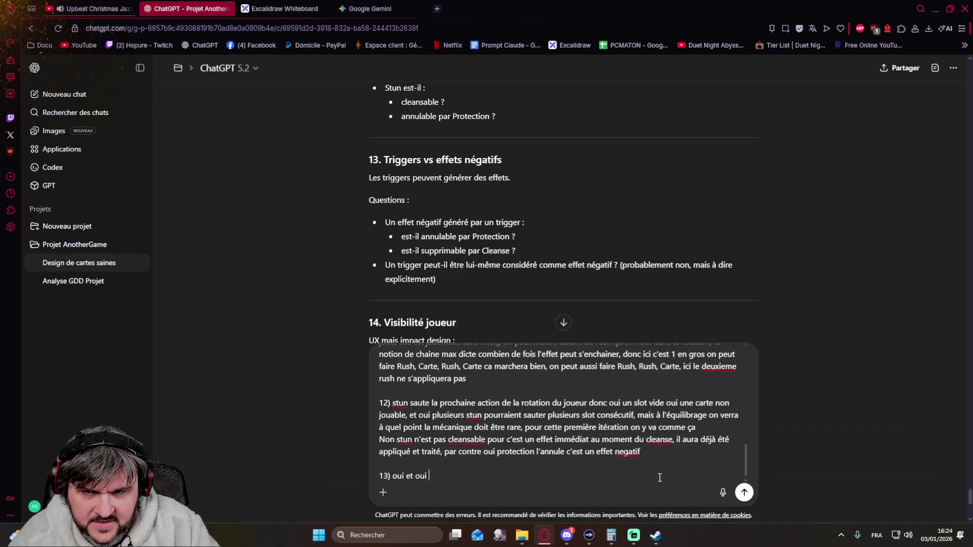
text(et non)
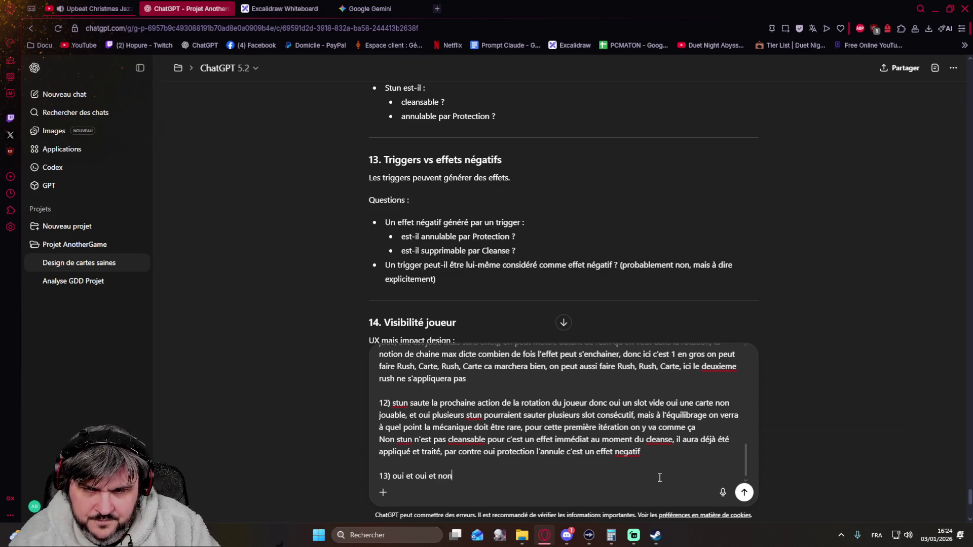
text(. Un trigger c'est juste "une réponse" d)
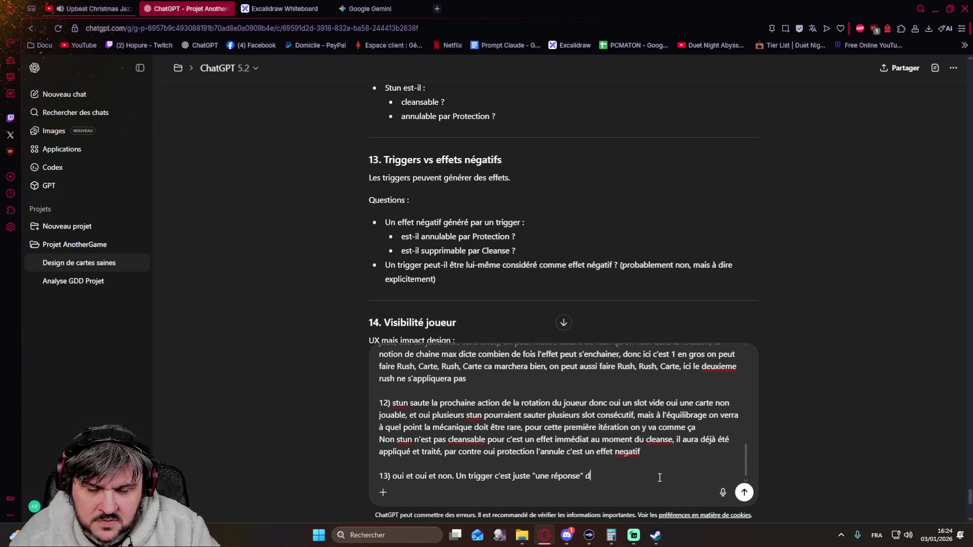
text(ri)
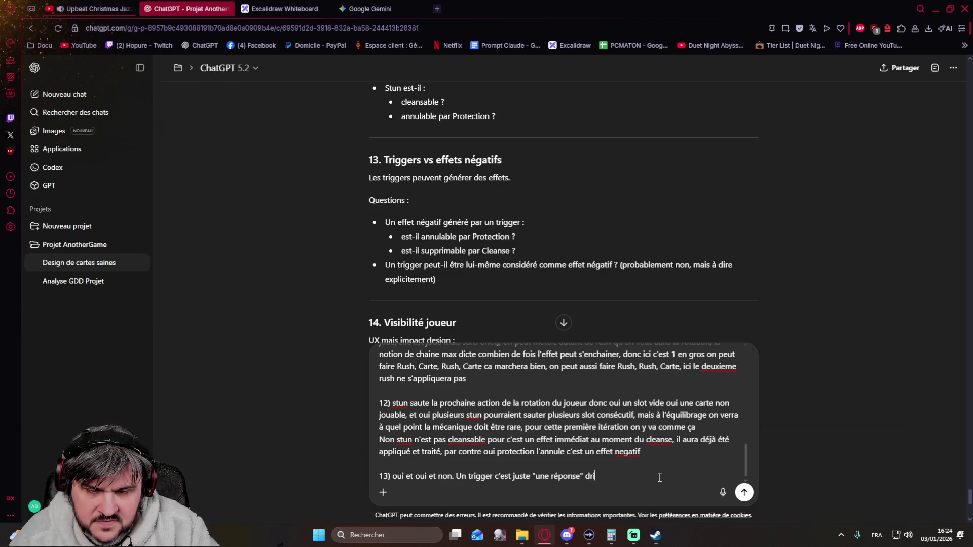
text(rect à l'a)
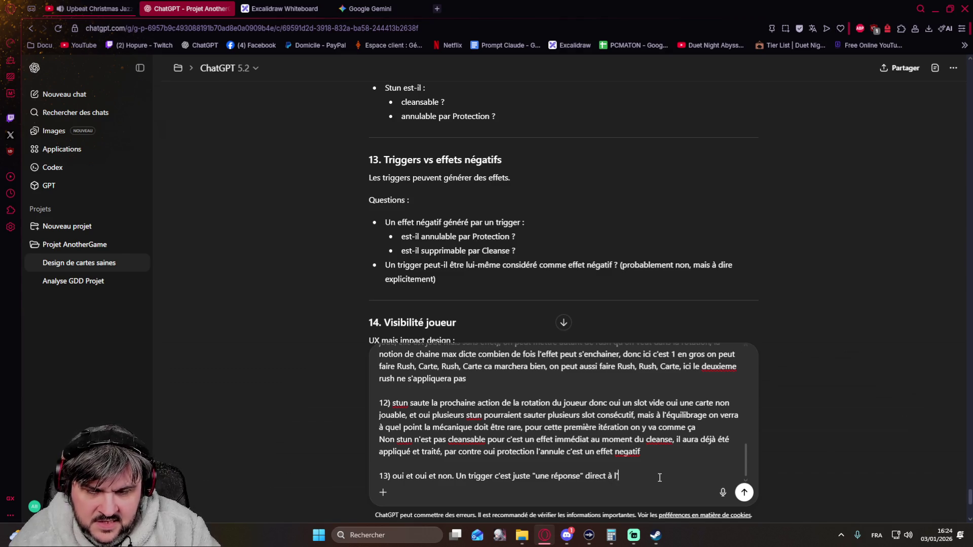
text(ction de )
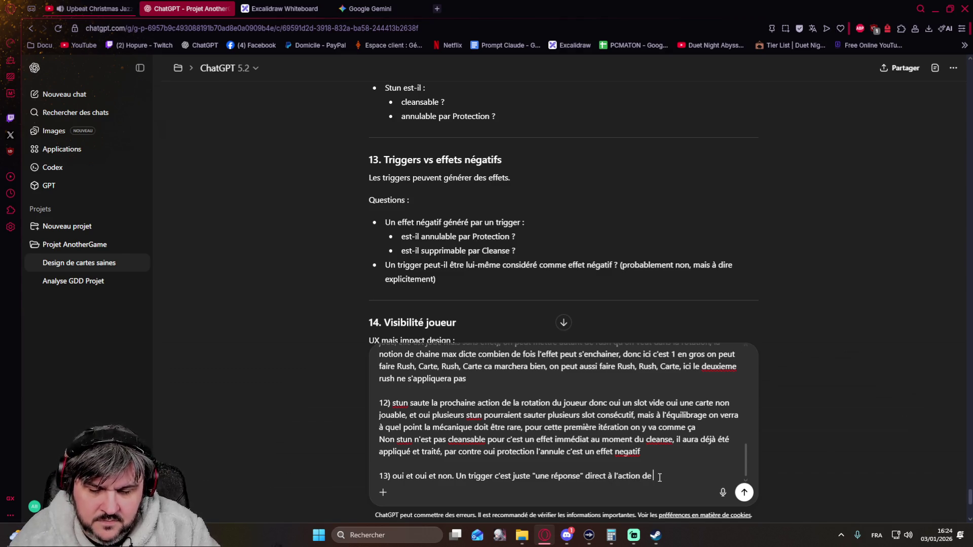
text(l'aversaire)
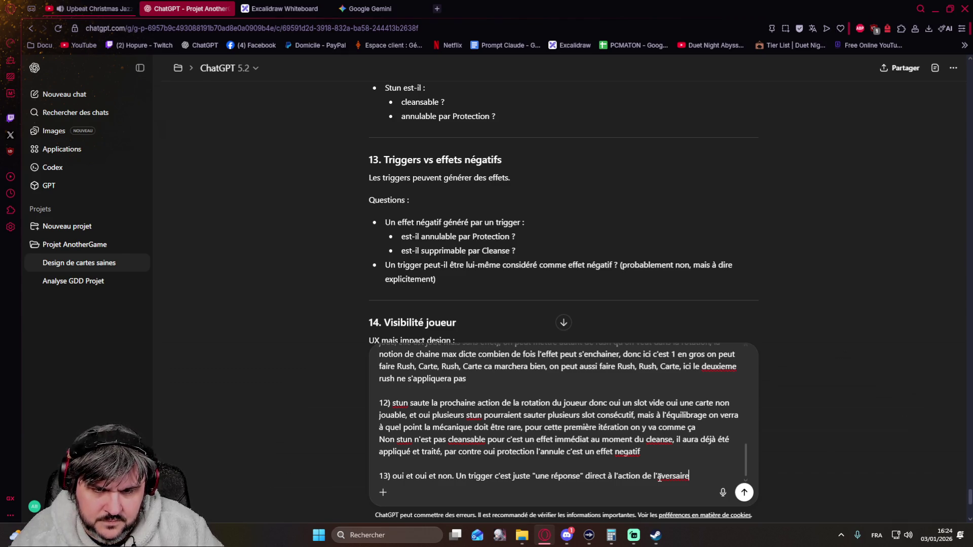
text(qui est hors rotation)
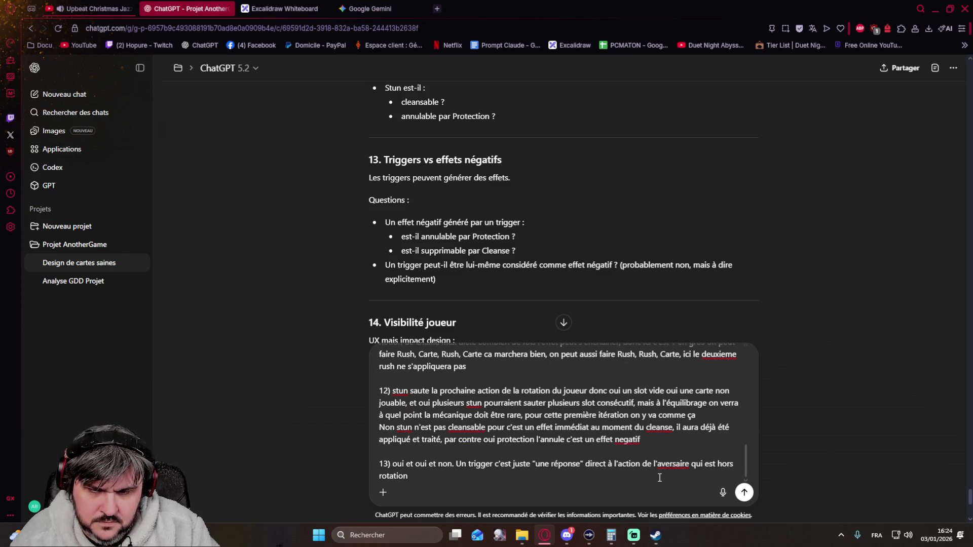
key(Up)
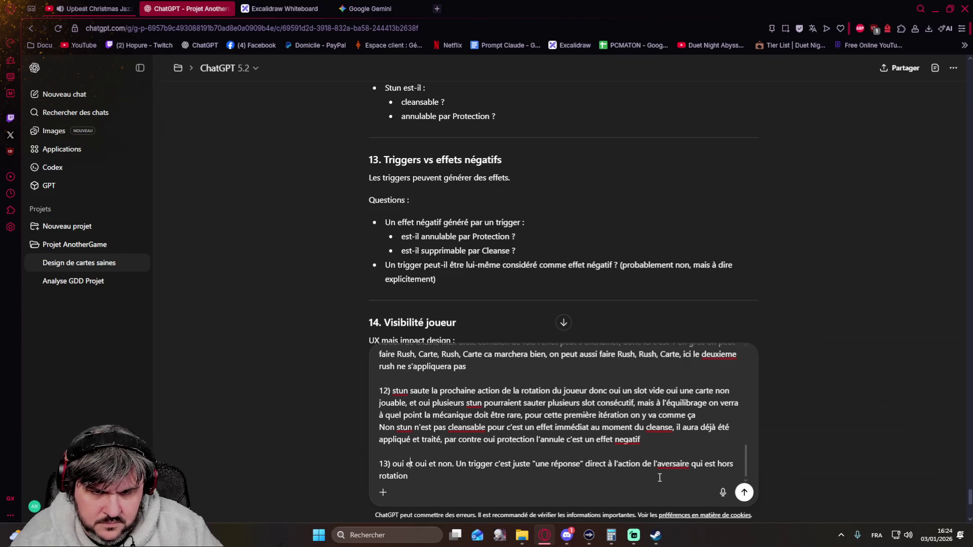
key(Right)
key(Right)
key(Right)
text(d)
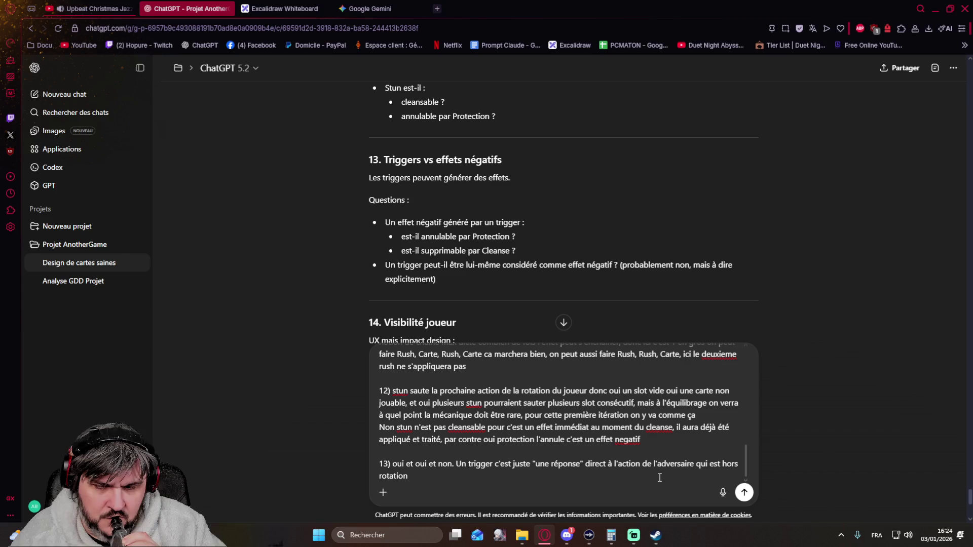
text(et qui agit)
text( AVANT)
text( l'effet de )
text(l'adversaire ()
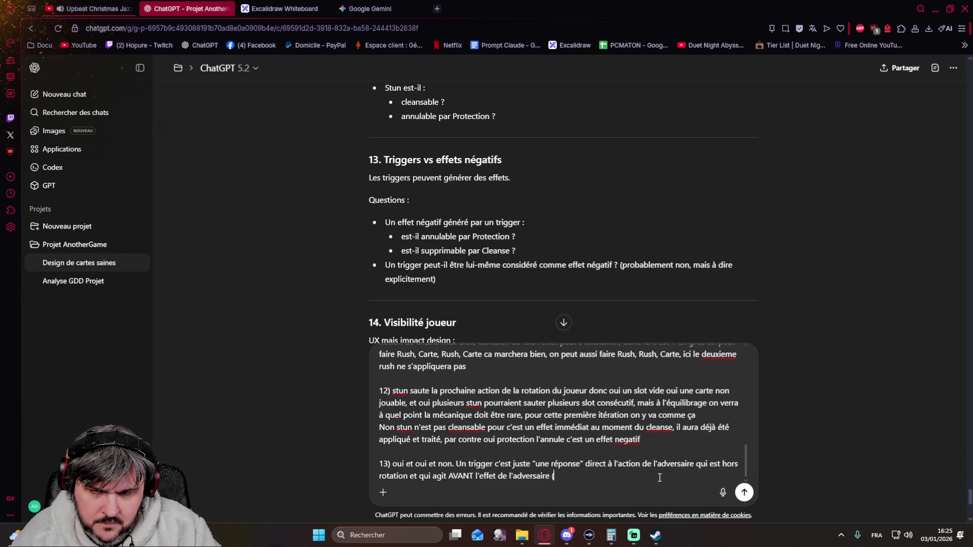
text(rappel)
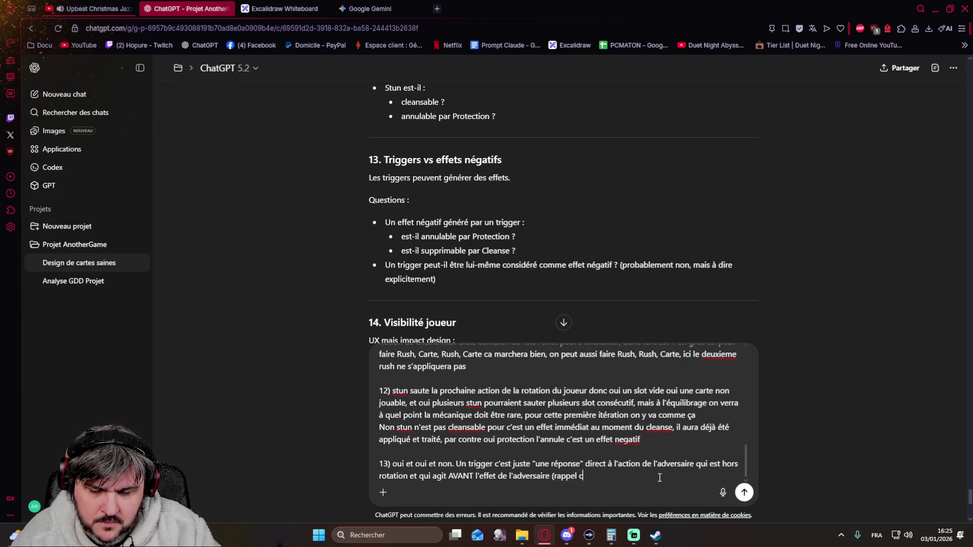
text(création de piloe possible avec ce ssy)
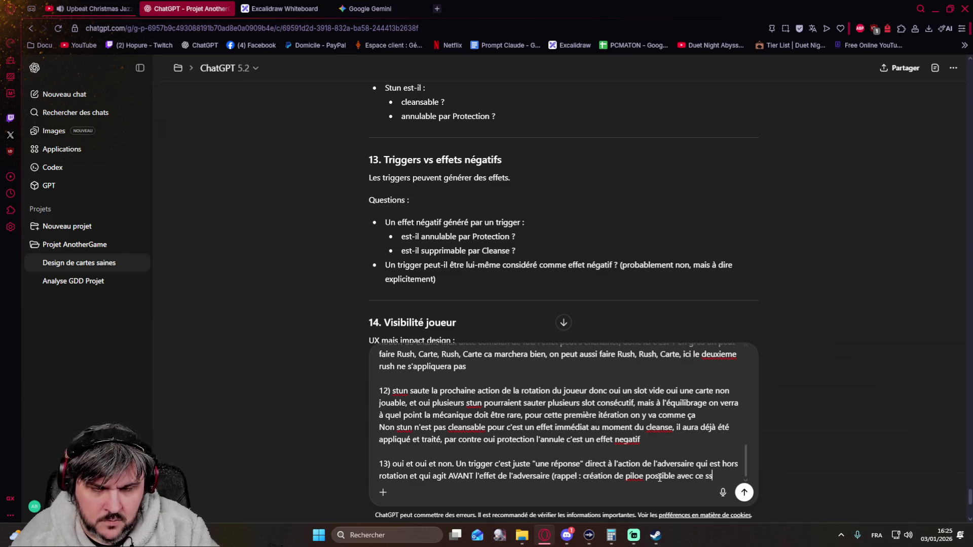
text(ystem)
text(e, nous en avio)
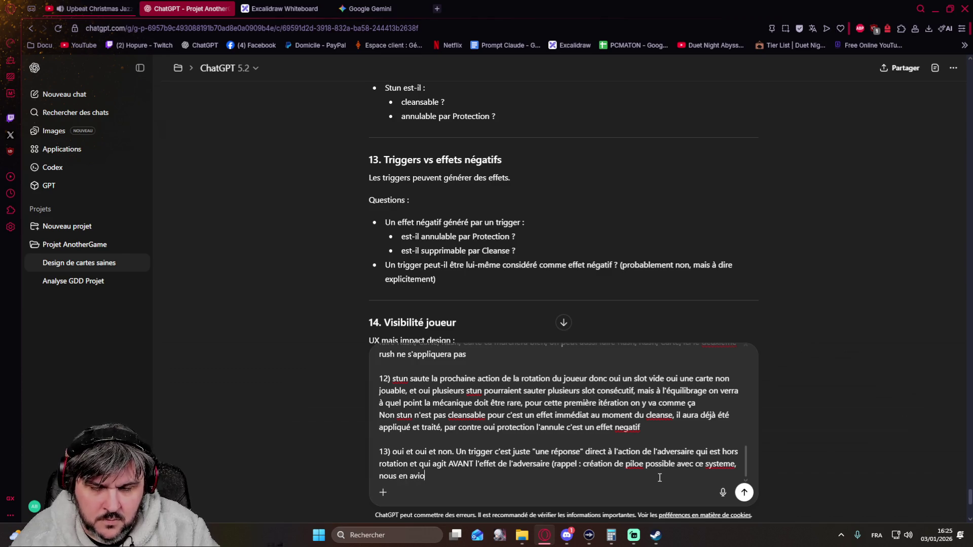
text(ns déjà parlé))
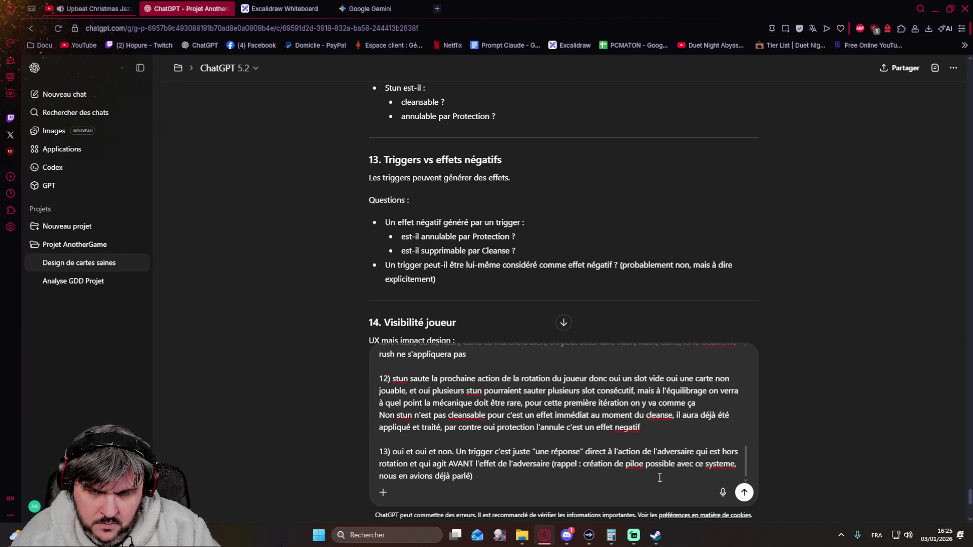
text( donc exe)
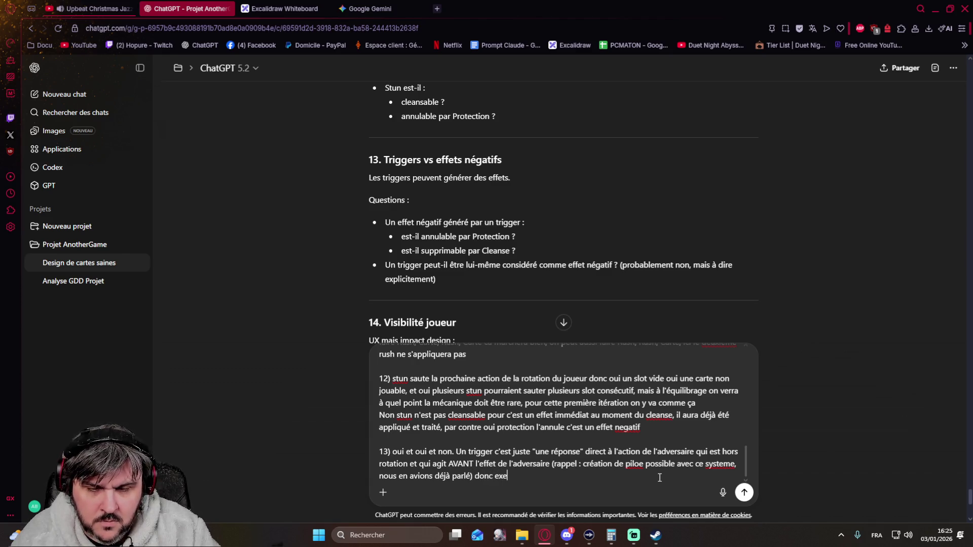
text(mple :)
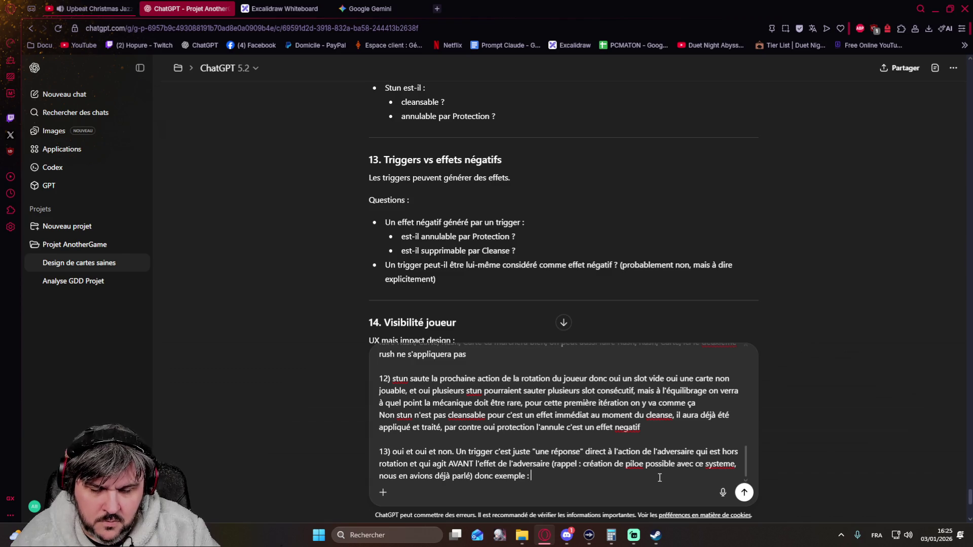
text( Le joueur A joue une carte qui stun,)
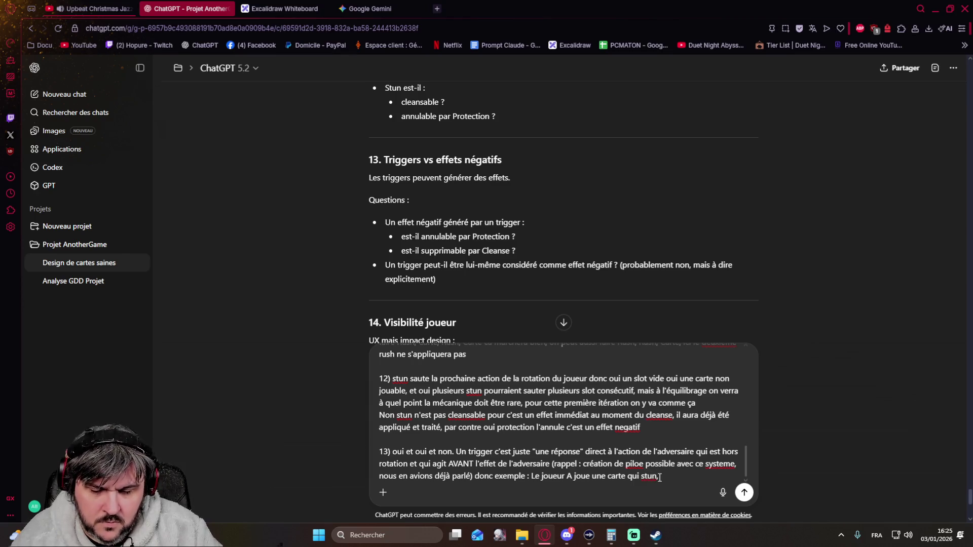
text( EN RE)
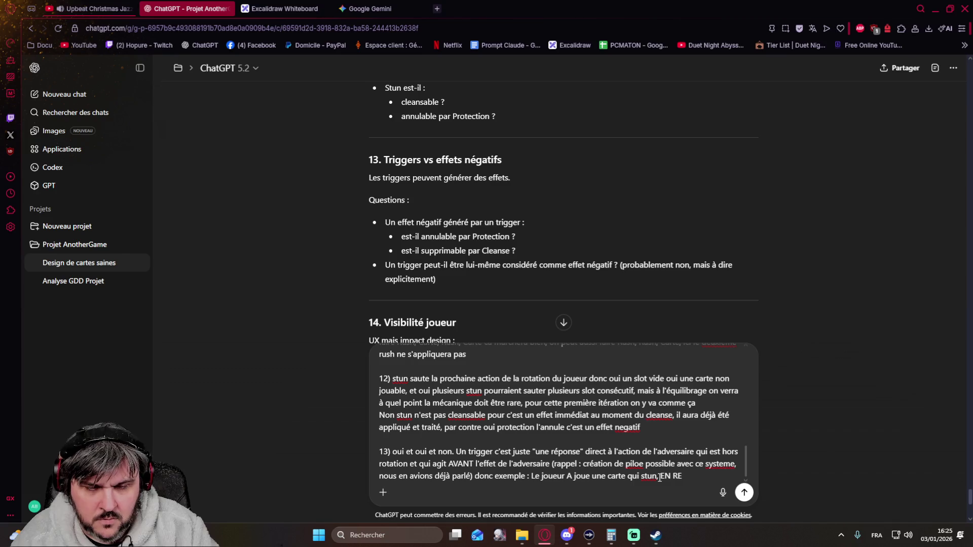
Step: Add the example: player A plays a stun card while player B holds an available trigger set off by an opponent's stun
key(BackSpace)
key(BackSpace)
key(BackSpace)
key(BackSpace)
key(BackSpace)
text(le joueur B dispose d'un trigger )
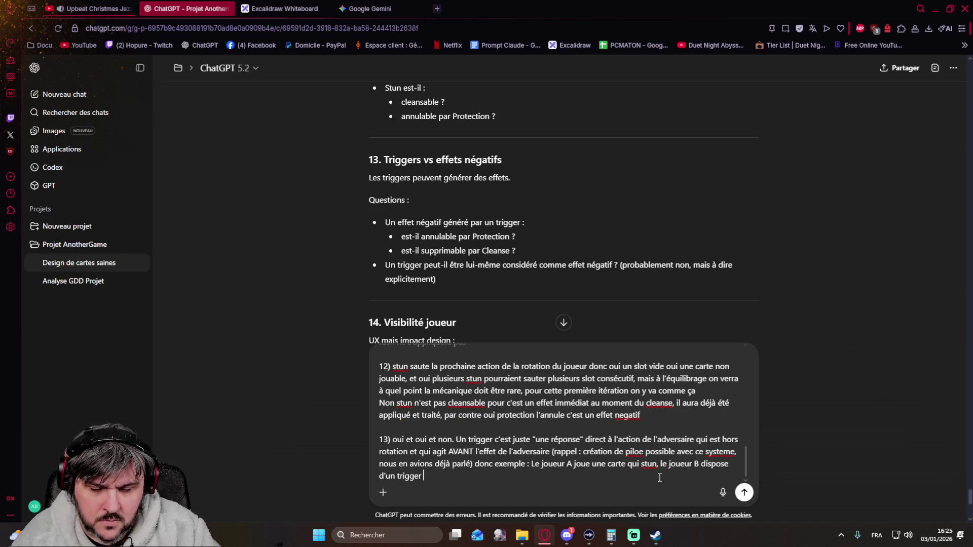
text(qui s'actio)
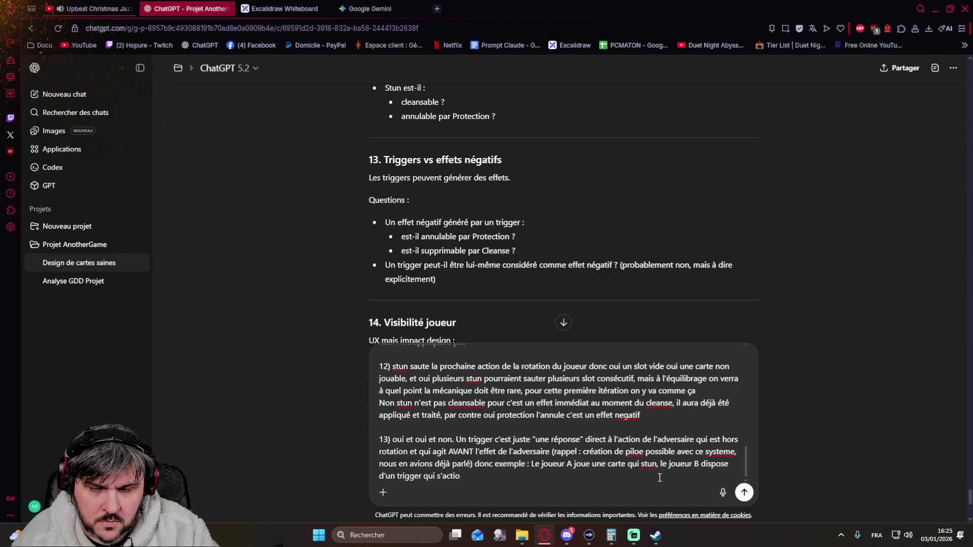
key(BackSpace)
text(ve quand)
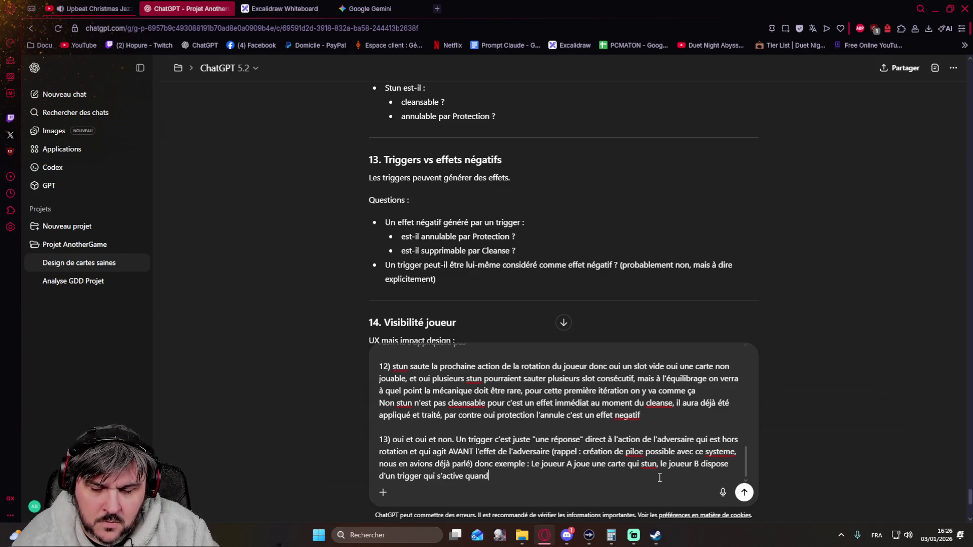
text( l'adversaire joue un stun,)
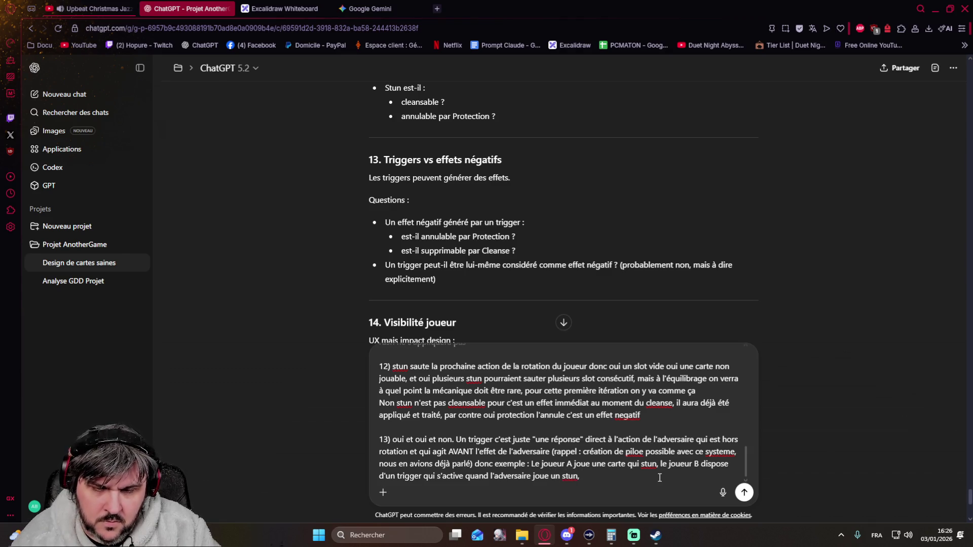
key(Left)
key(Left)
key(Left)
key(Left)
key(Left)
key(Left)
key(Left)
key(Left)
key(Left)
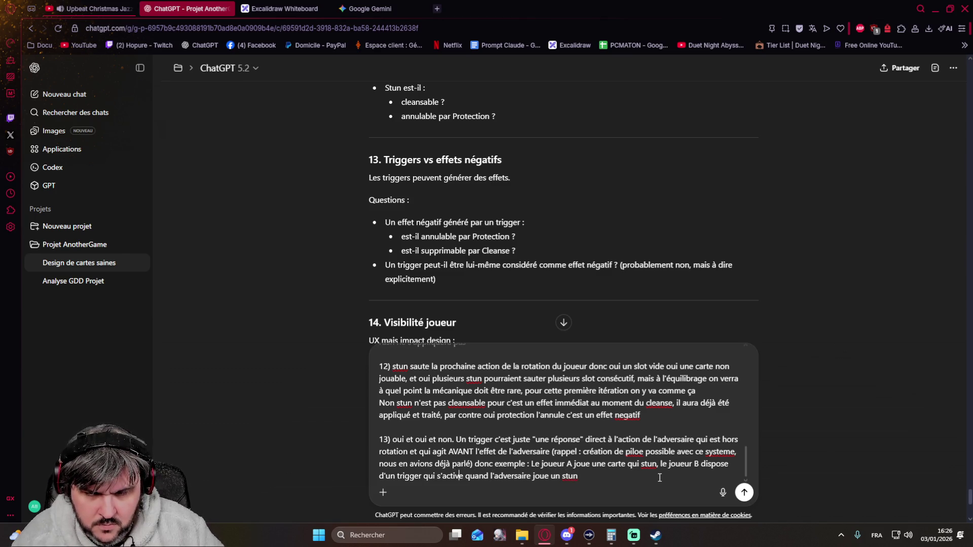
text(disponible)
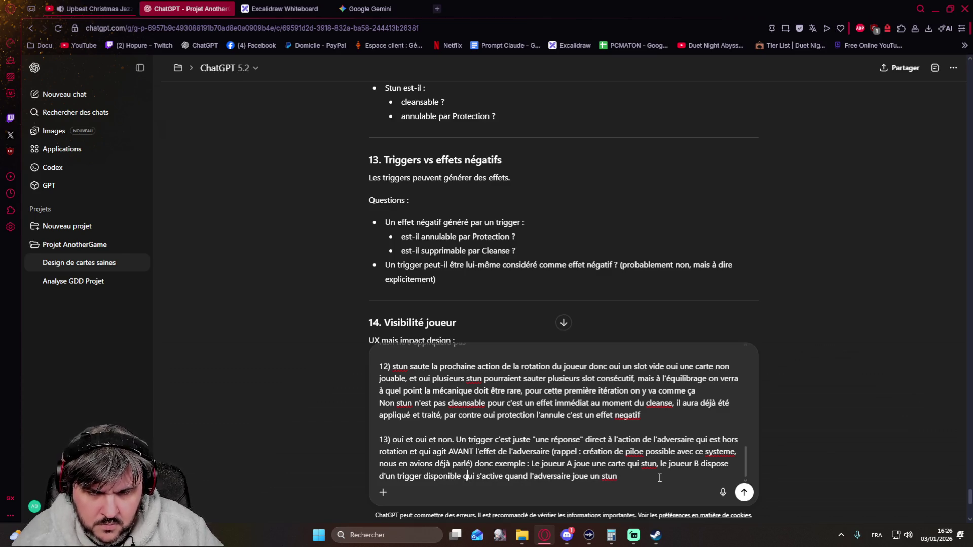
text( , )
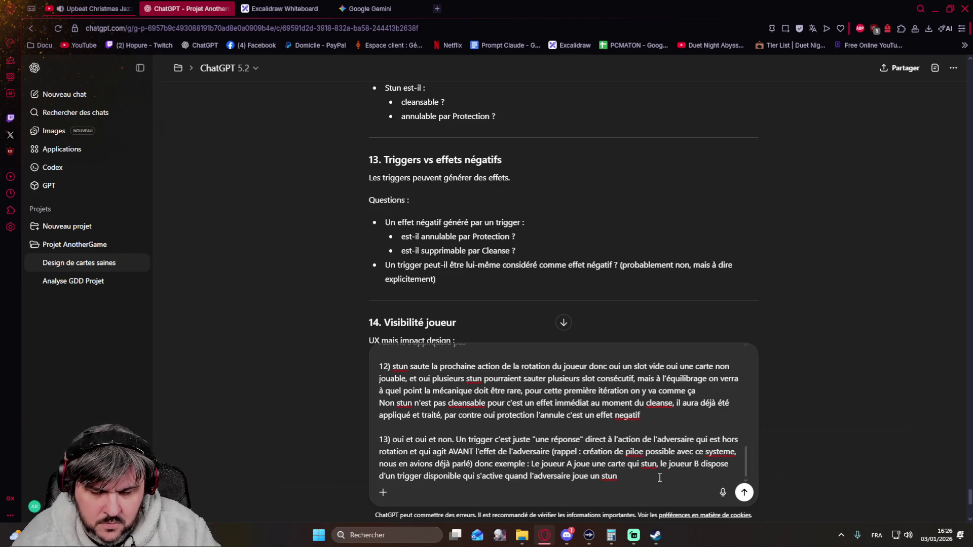
text(le tri)
key(BackSpace)
key(BackSpace)
text(rigger s'enc)
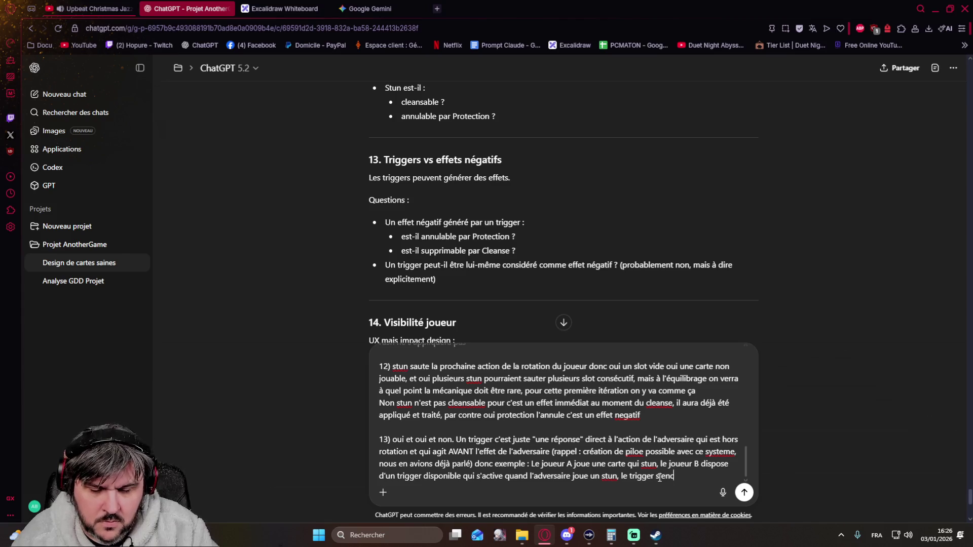
text(lenche )
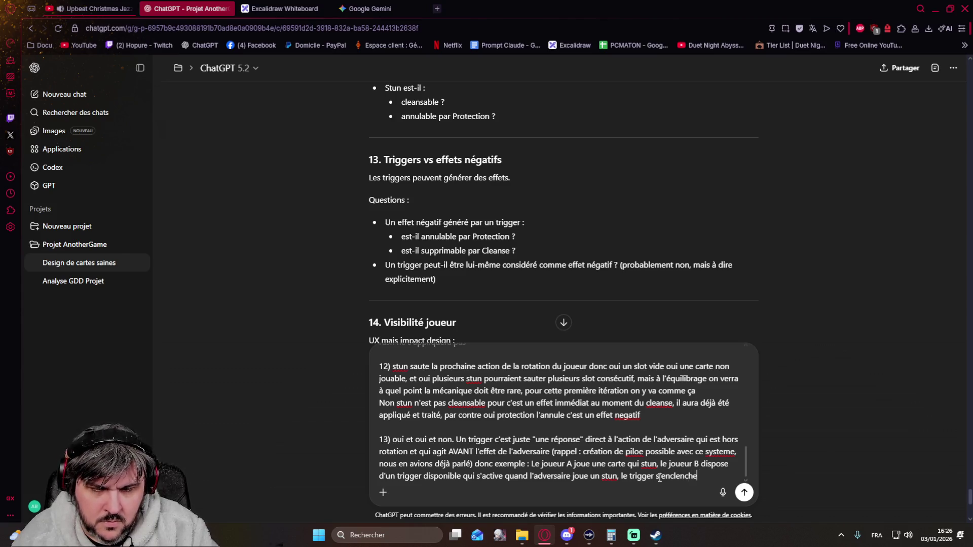
text(AVANT)
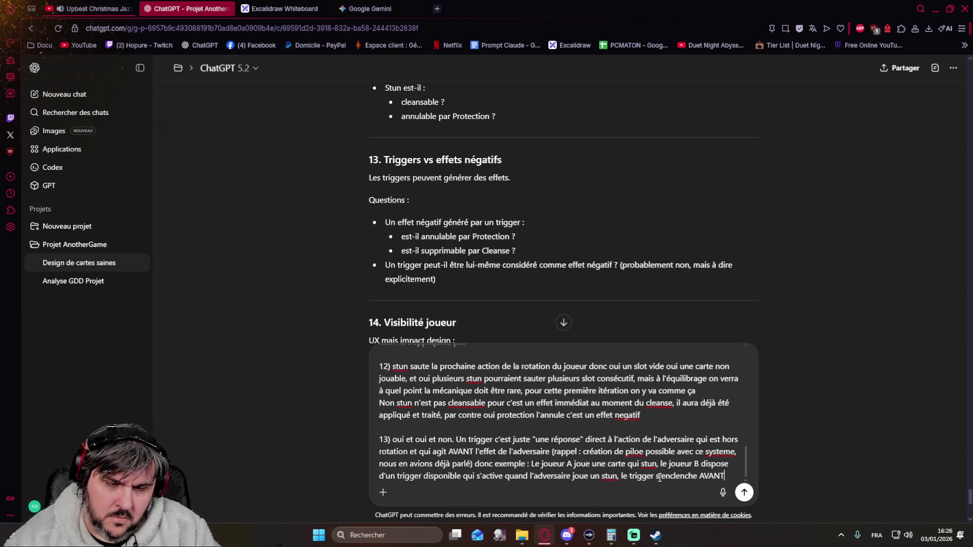
text( le stun de )
text(joueur B, EN REPONSE)
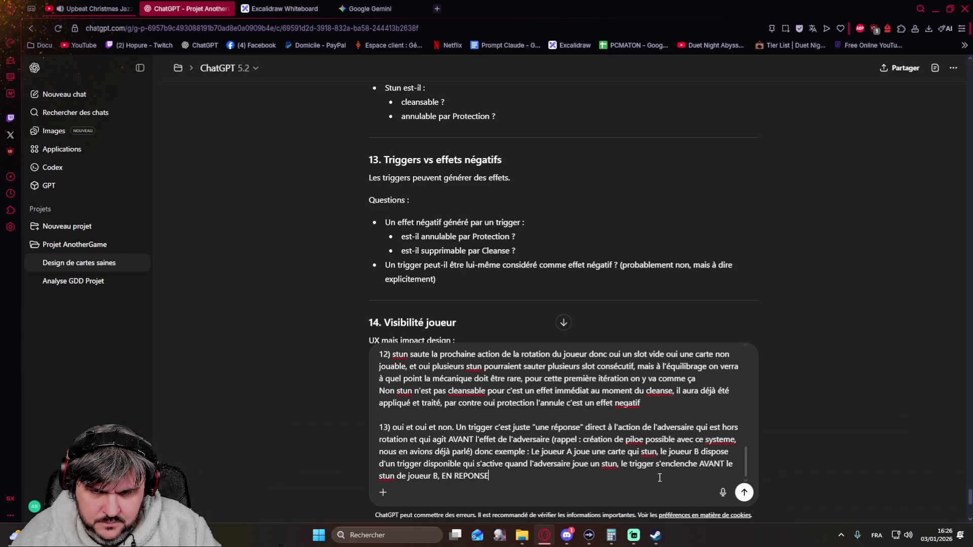
text(et donc)
Step: Finish the example: B's trigger fires before the stun, so B takes the card's effect minus the stun, then start a 'Mais' paragraph
key(BackSpace)
key(BackSpace)
key(BackSpace)
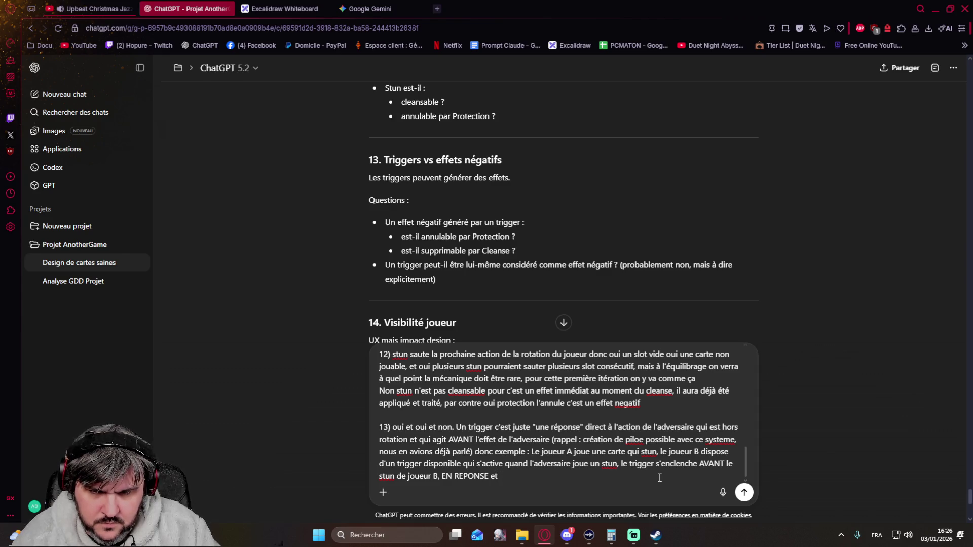
text(du coup le joueur B )
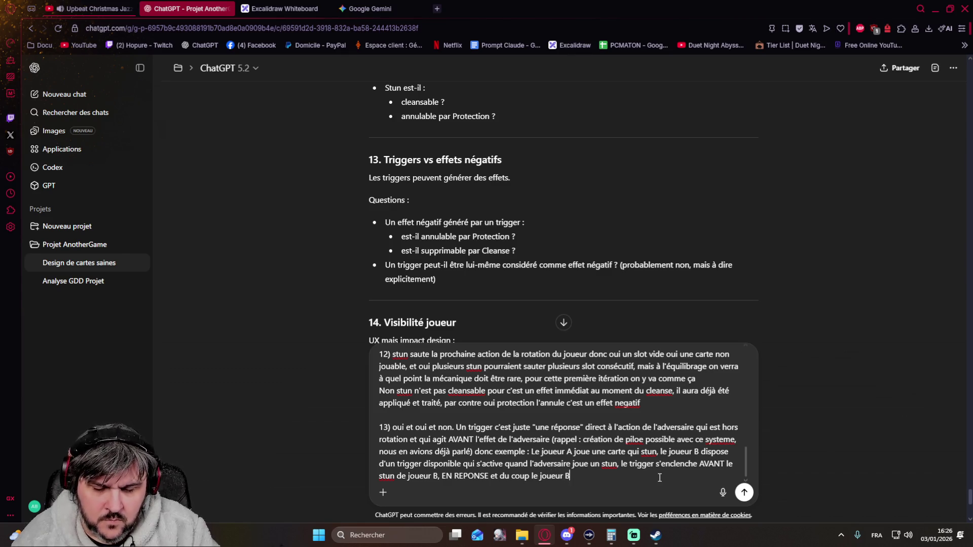
text(applique l'effet de la carte mais sans le stun (si)
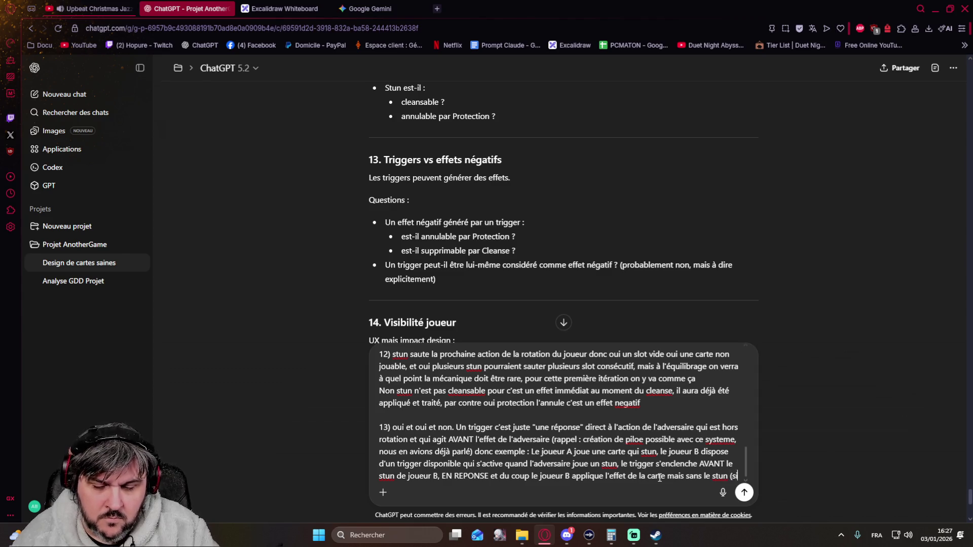
text( y avait aussi un autre effet ou des degats associé au stun))
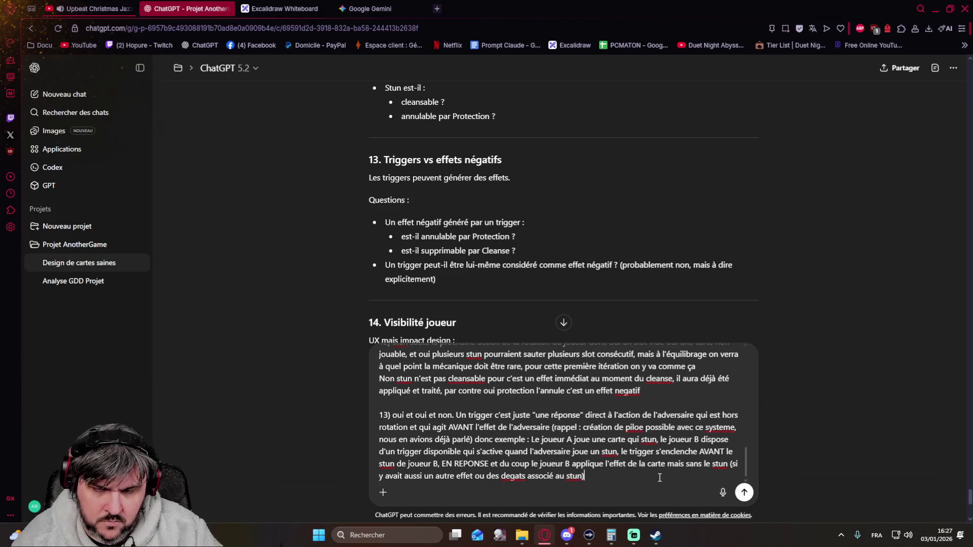
key(shift+Return)
key(shift+Return)
text(Mais )
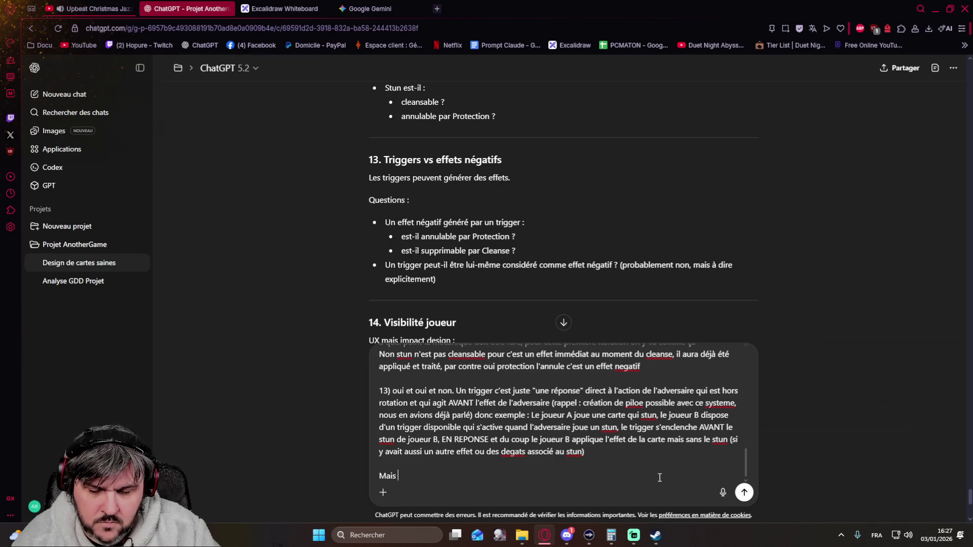
text(même cas sauf que Joueur B a aussi un trigger )
text(qui s'active au Trigger d)
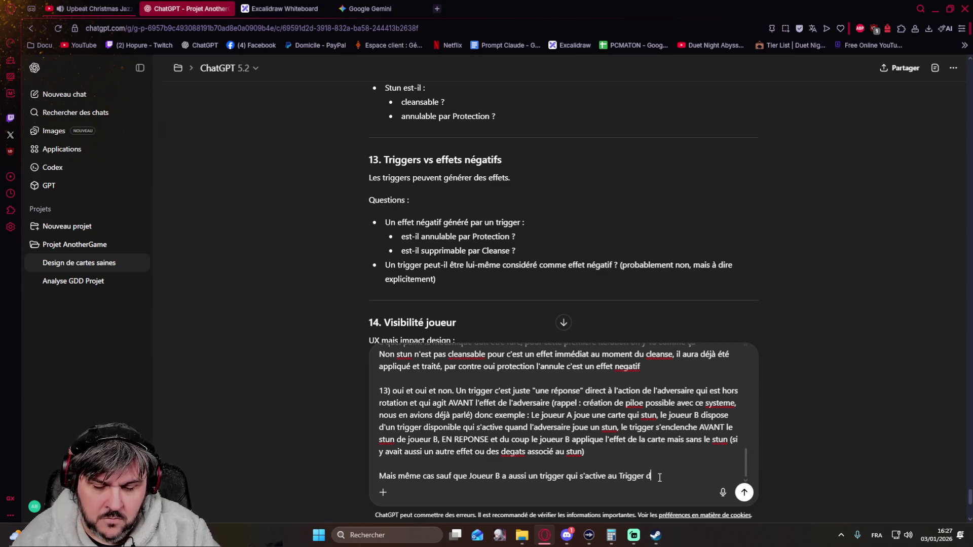
text(e l'adversaire )
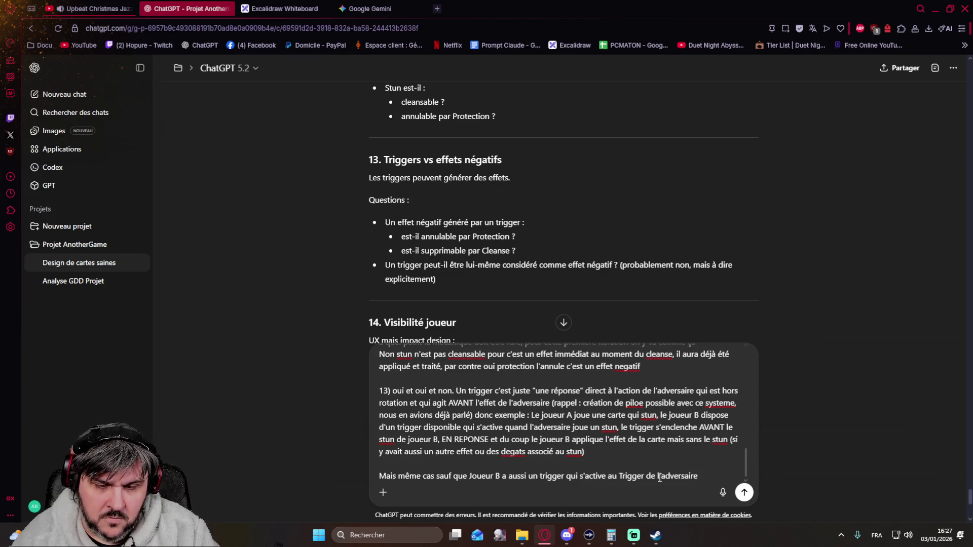
text(qui consiste a nnu)
text(annuler l'effe)
text('un trigger alors du coup Jou)
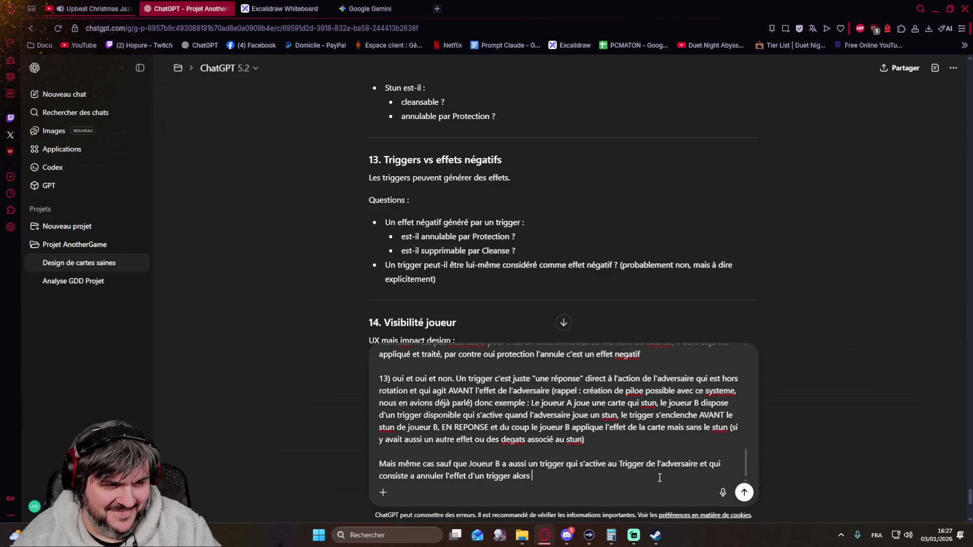
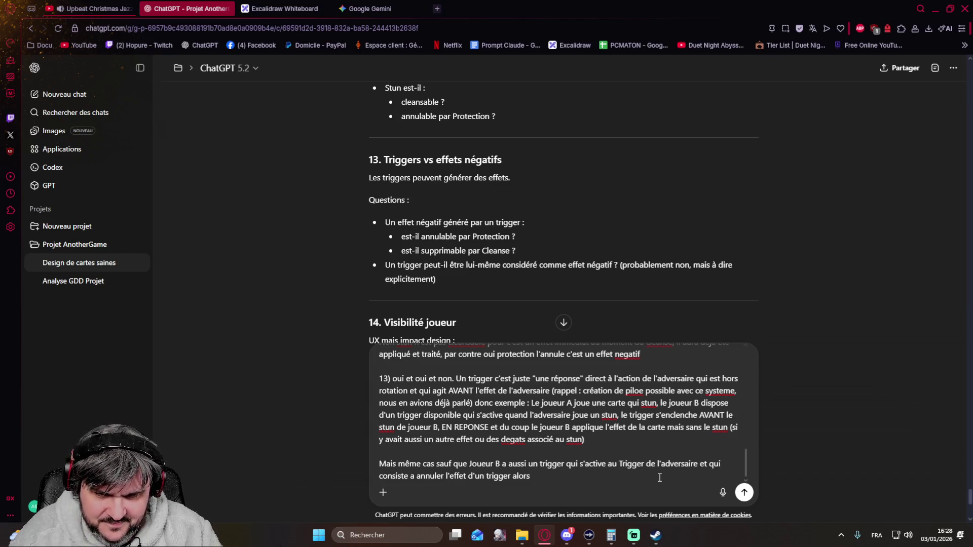
text(du coup )
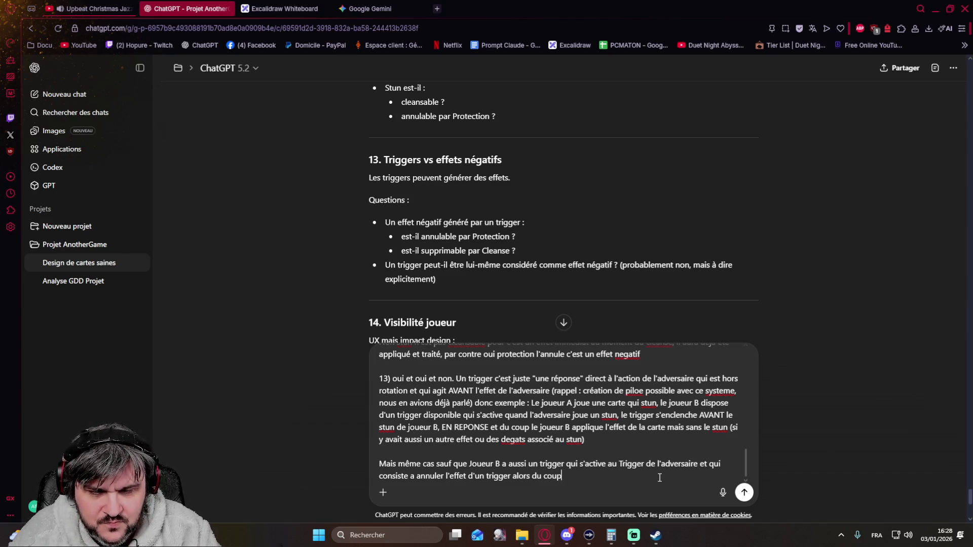
text(Jou)
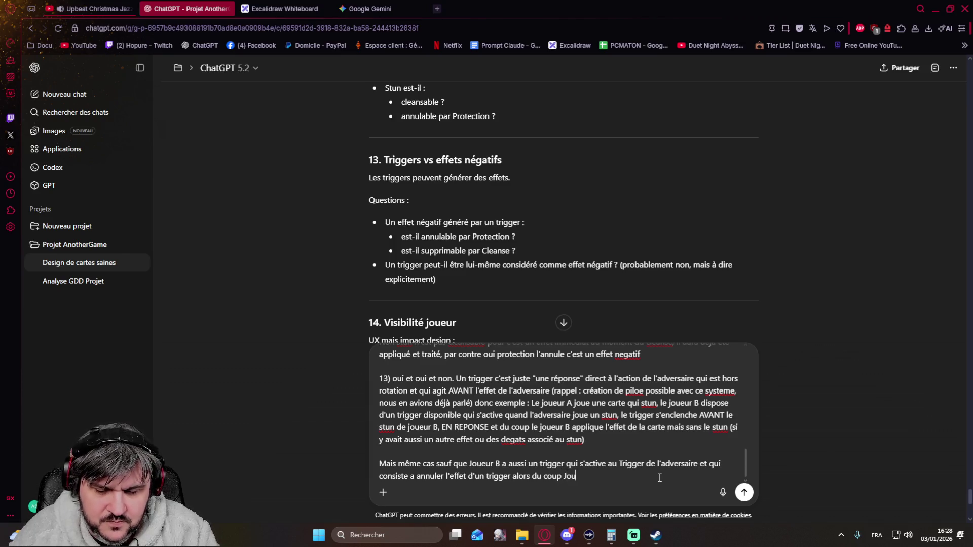
text(aue)
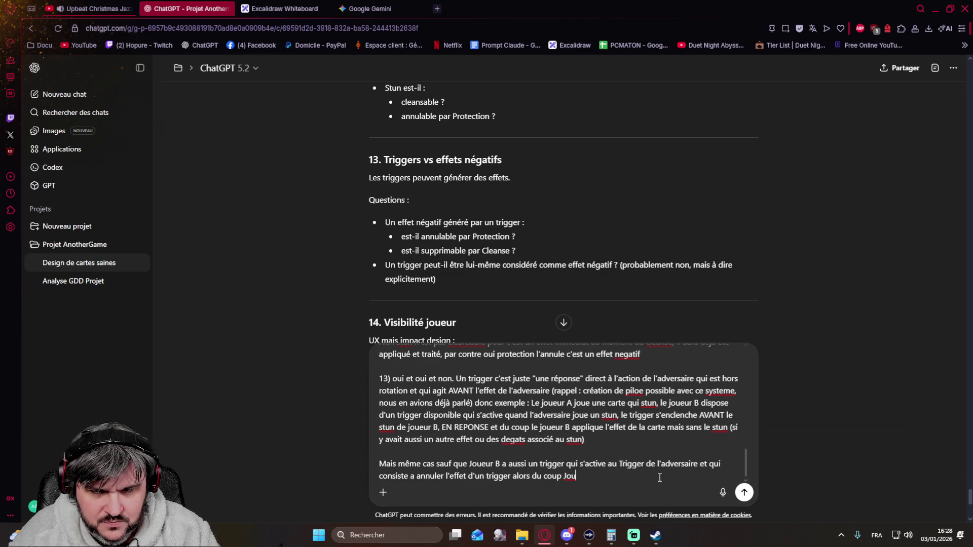
Step: Change the counter-trigger sentence so Joueur A, not Joueur B, holds the trigger, then resume typing after "Jou"
key(Up)
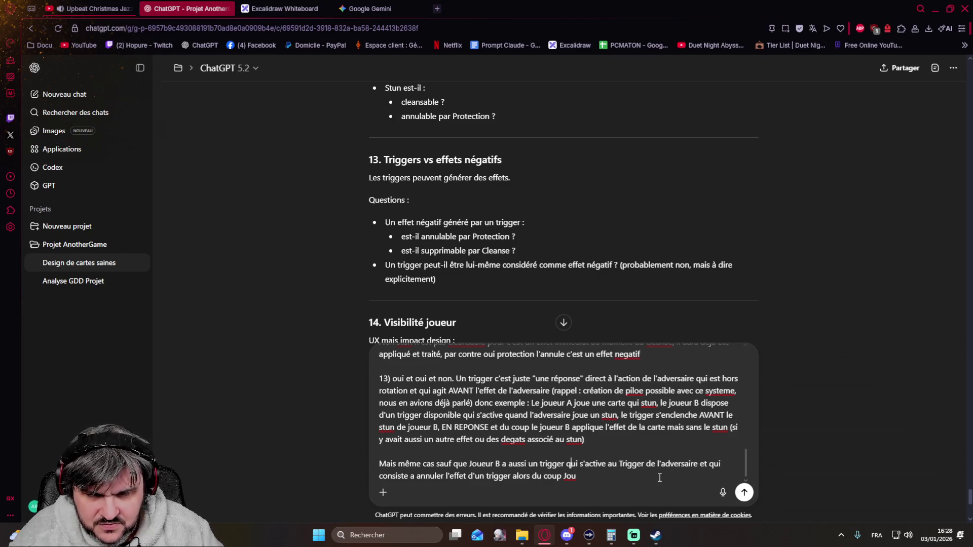
key(ctrl+Left)
key(ctrl+Left)
key(ctrl+Left)
key(ctrl+Left)
key(ctrl+Left)
key(Delete)
text(A)
key(Right)
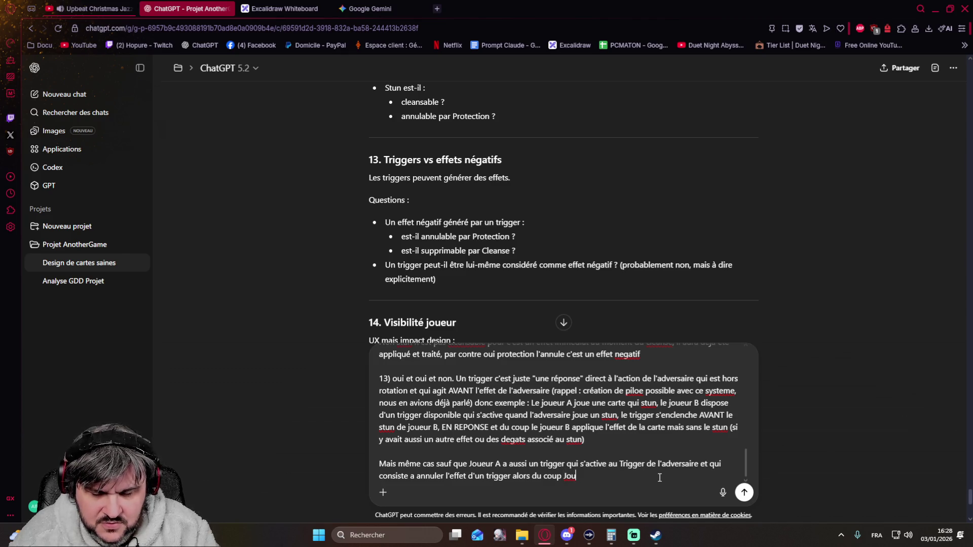
text(zur)
key(BackSpace)
Step: Write the stun example: Joueur A cancels Joueur B's trigger, so B's cancellation fails and "donc le stun passe"
key(BackSpace)
key(BackSpace)
text(eur)
key(BackSpace)
key(BackSpace)
key(BackSpace)
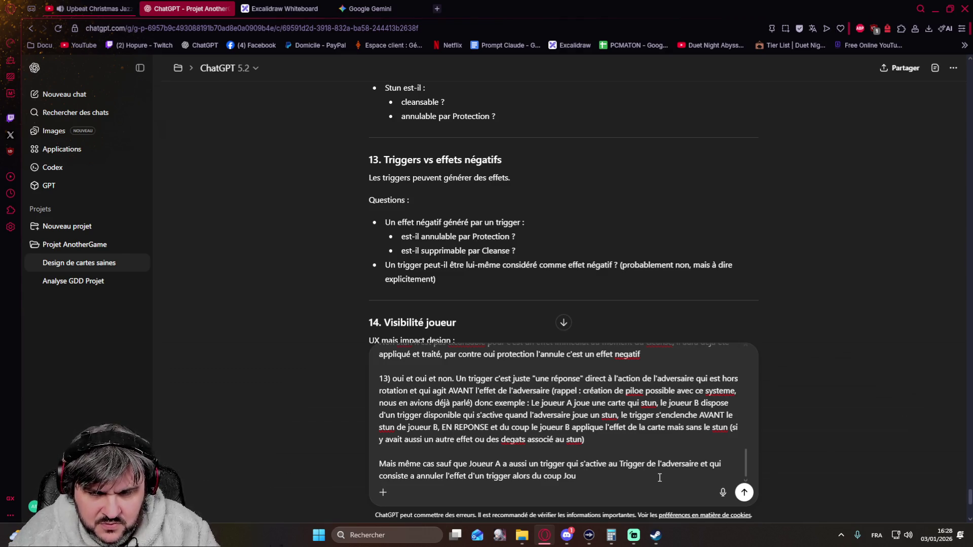
text(eur A)
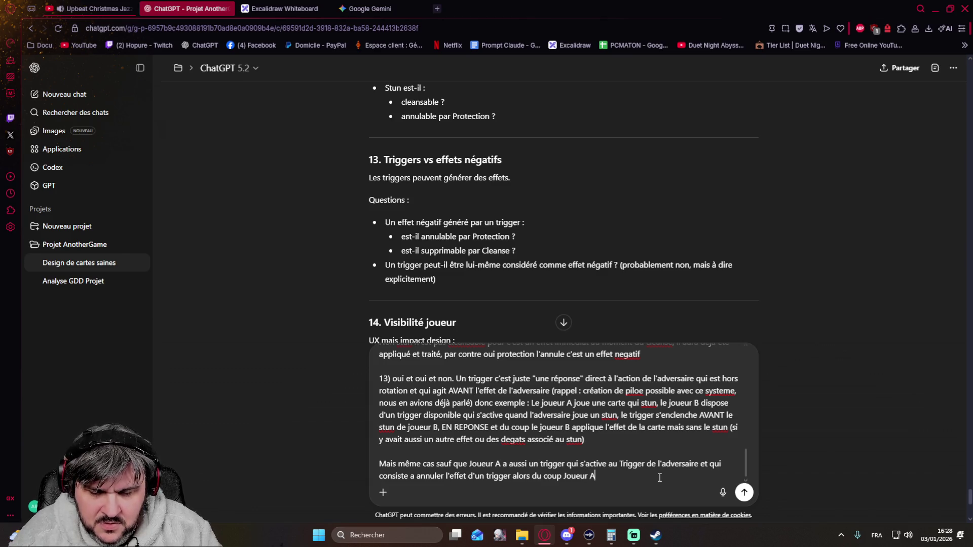
text( joue stun)
text(, Joueur B déclenche son trigger pour annuler le s)
text(tun, Joueur A joue)
text( son trigger qui annule un ti)
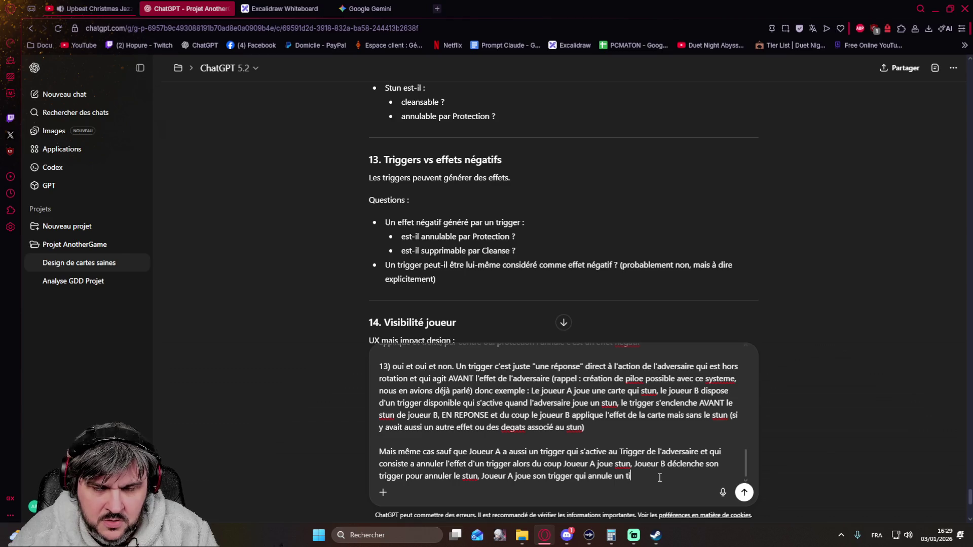
text(gge)
text( où ré)
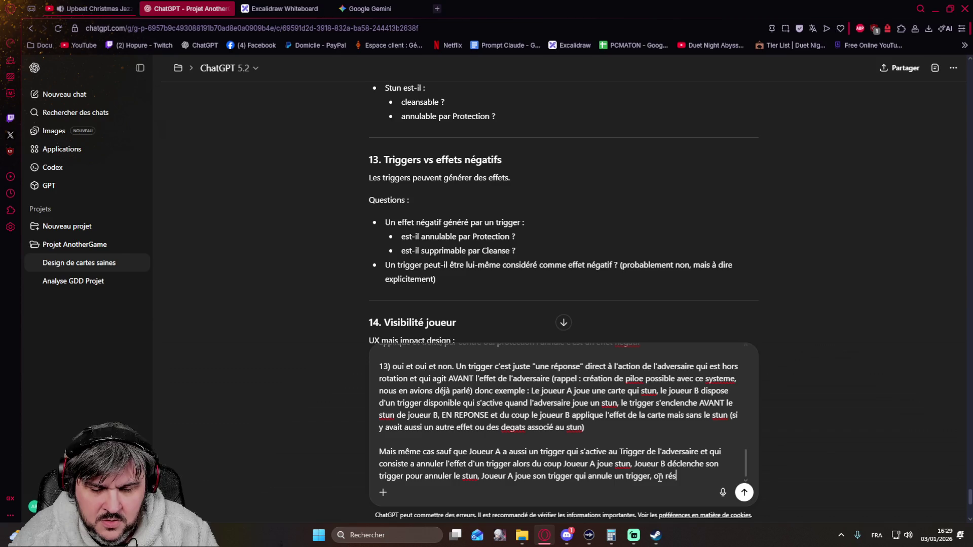
text(sout la pile :)
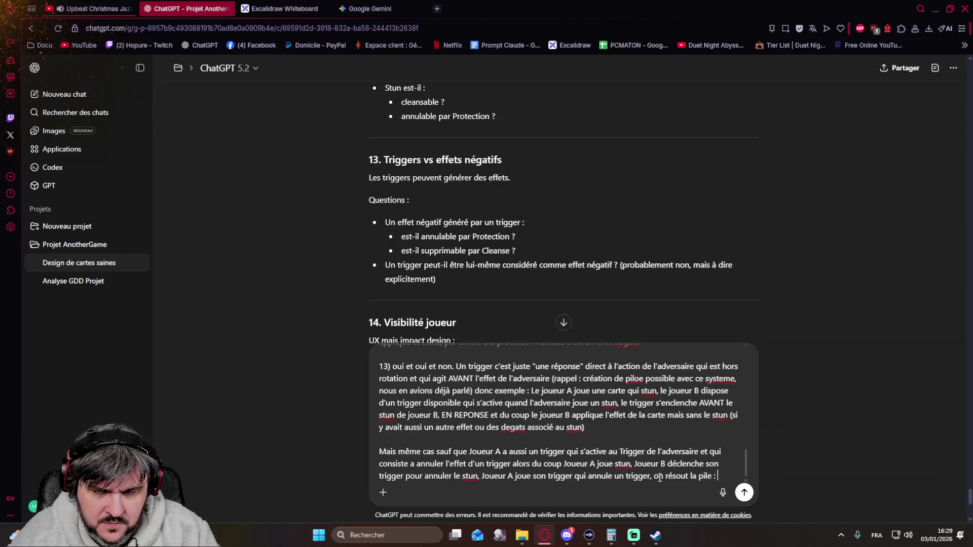
text( Joueur A annul)
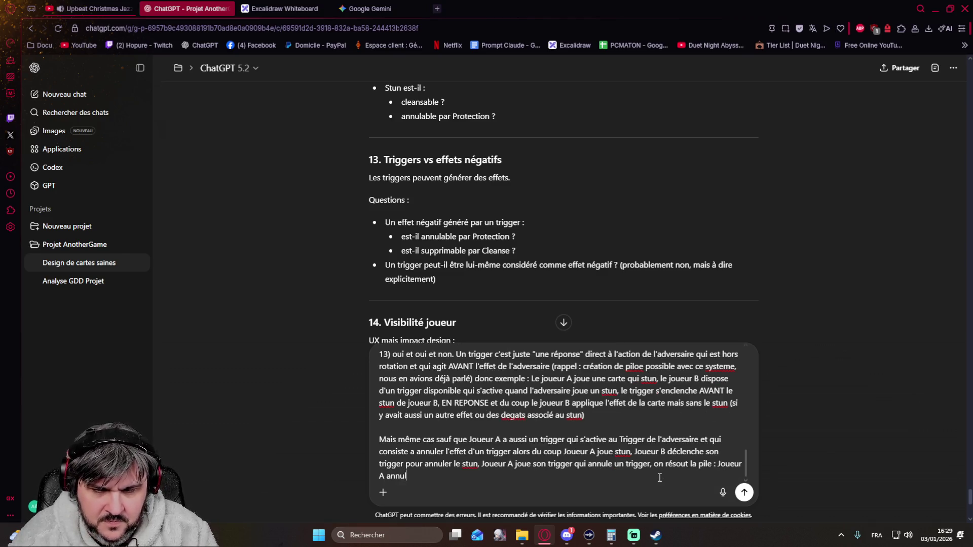
text(em)
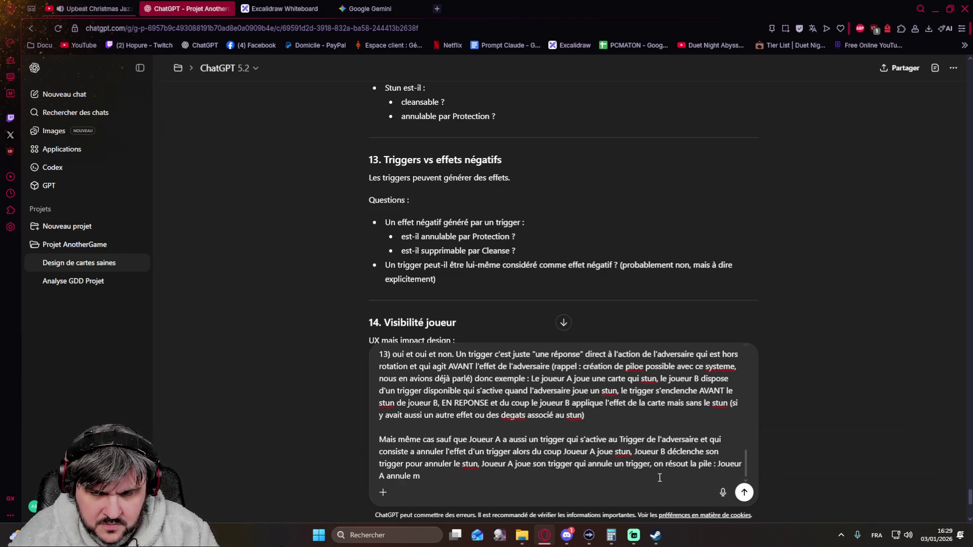
key(BackSpace)
text(le trigger de joueur B)
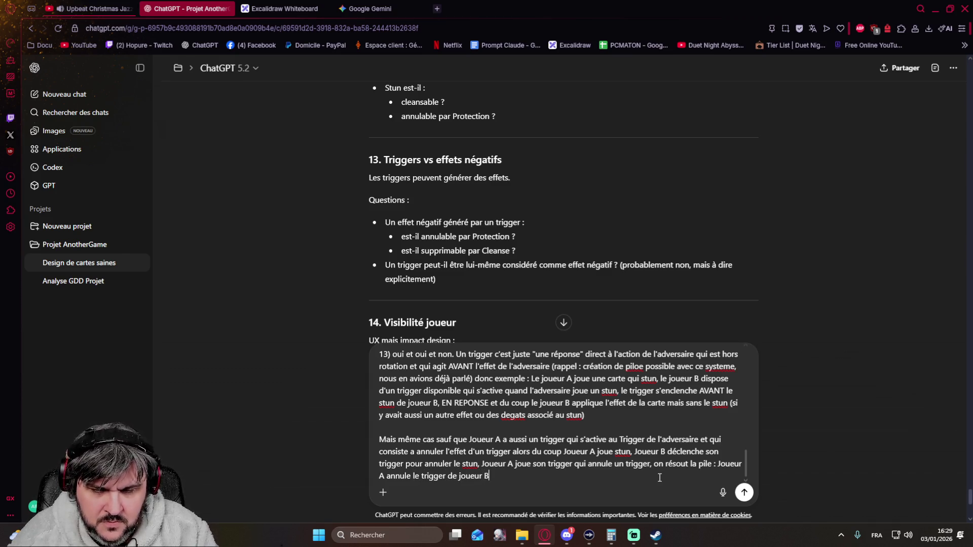
text(don)
text(joueur B donc)
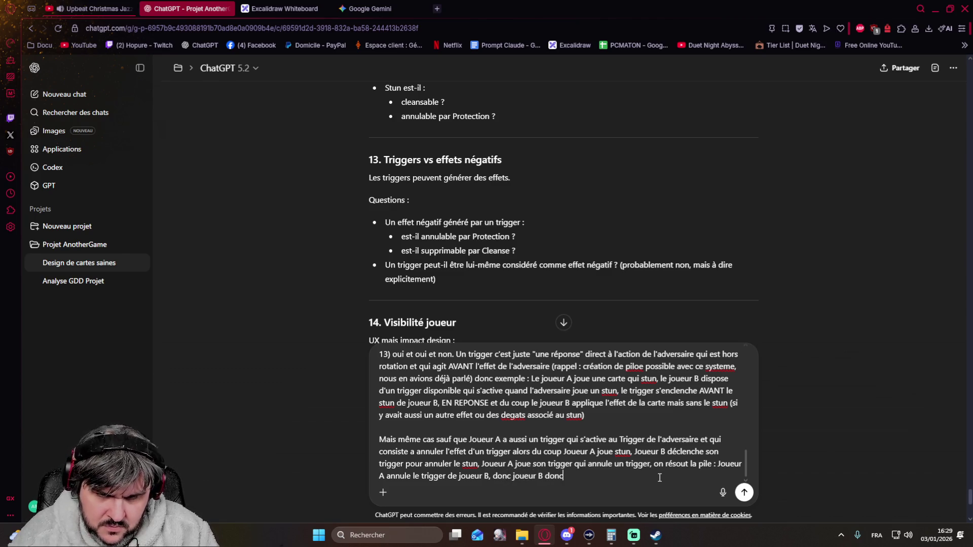
key(BackSpace)
key(BackSpace)
key(BackSpace)
text(,)
text(ne joue pas )
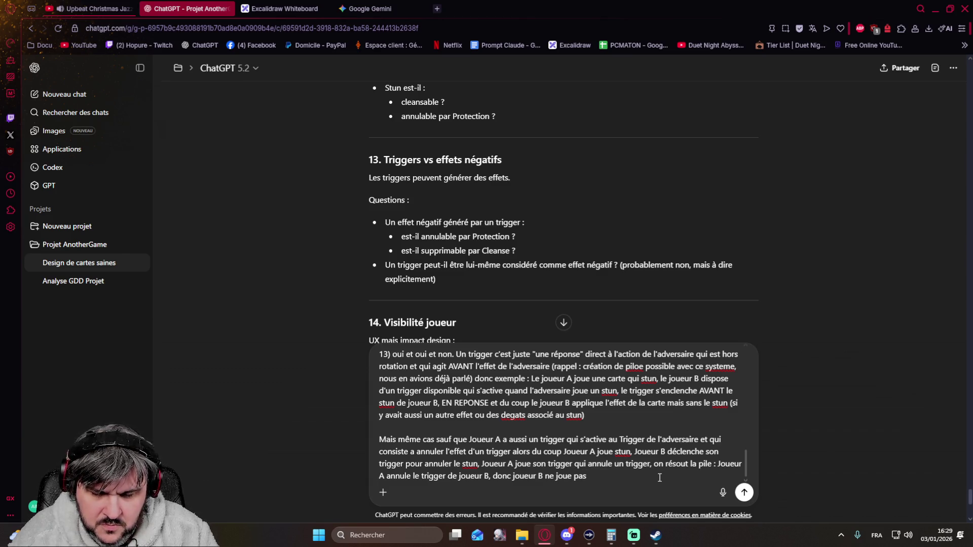
text(l'annulation du stun d'origine donc le stun passe)
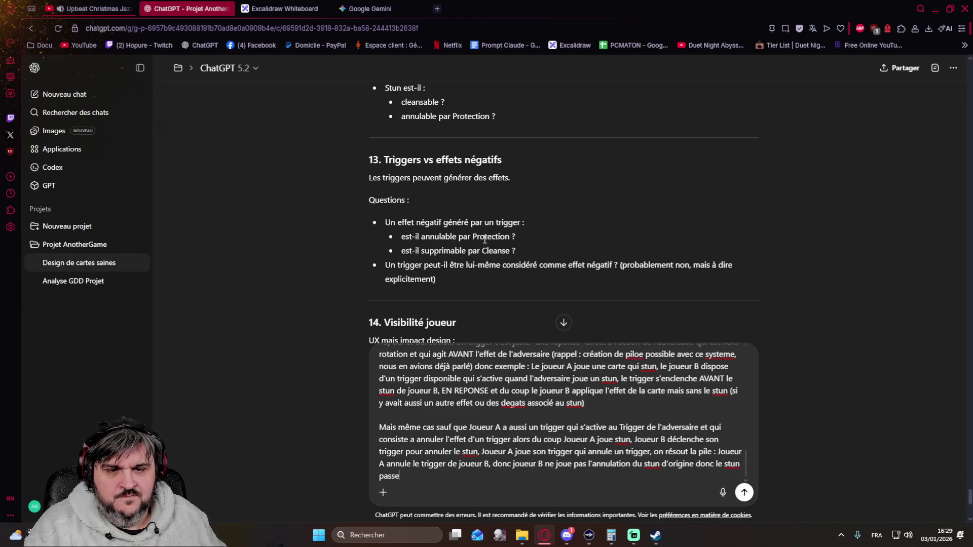
scroll(479, 236, down, 3)
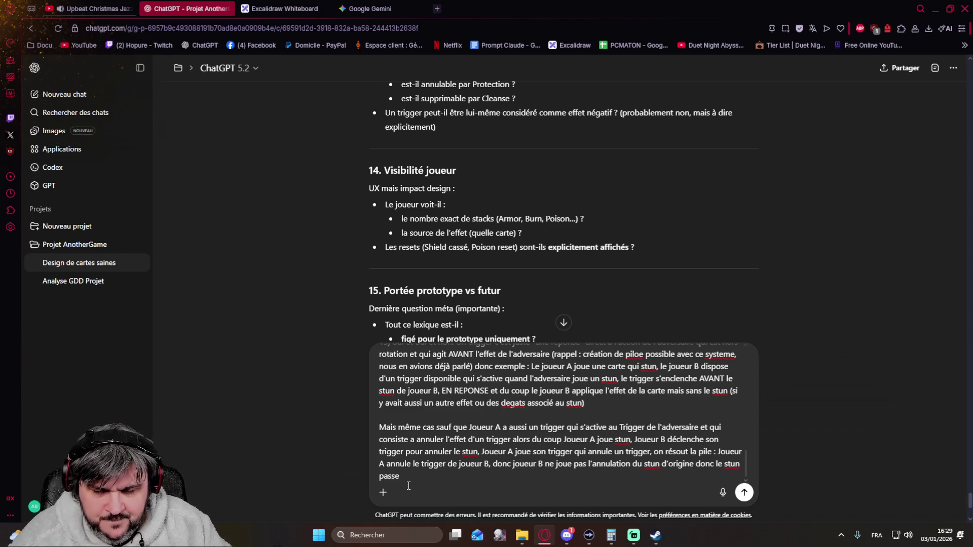
Step: Start answer 14: the player sees the effect as an icon near the health bar, with stack count but not source
key(shift+Return)
key(shift+Return)
text(14)
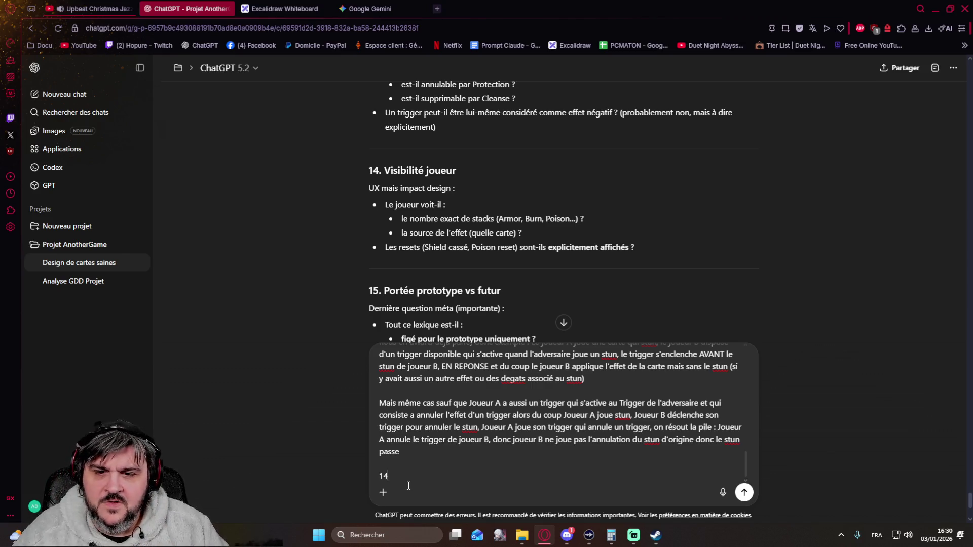
text())
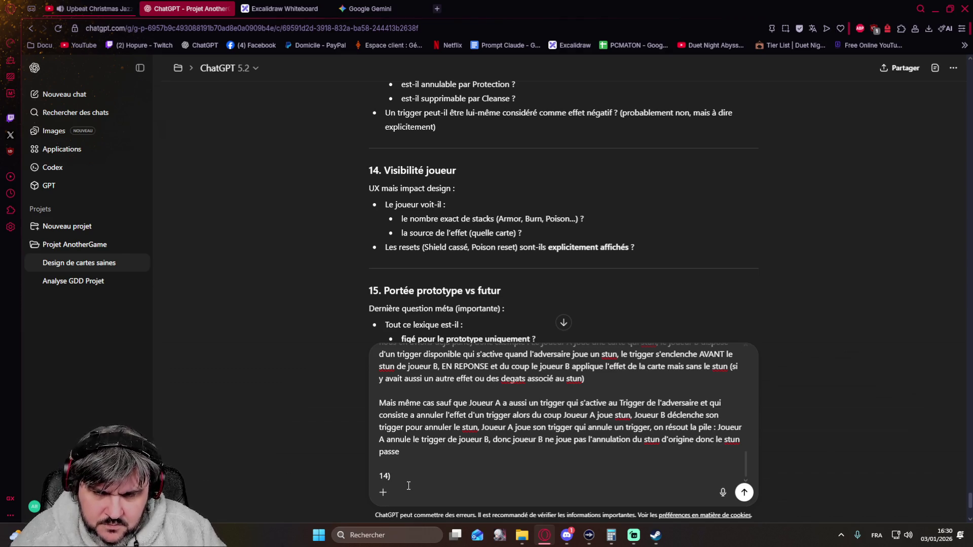
text(En gro)
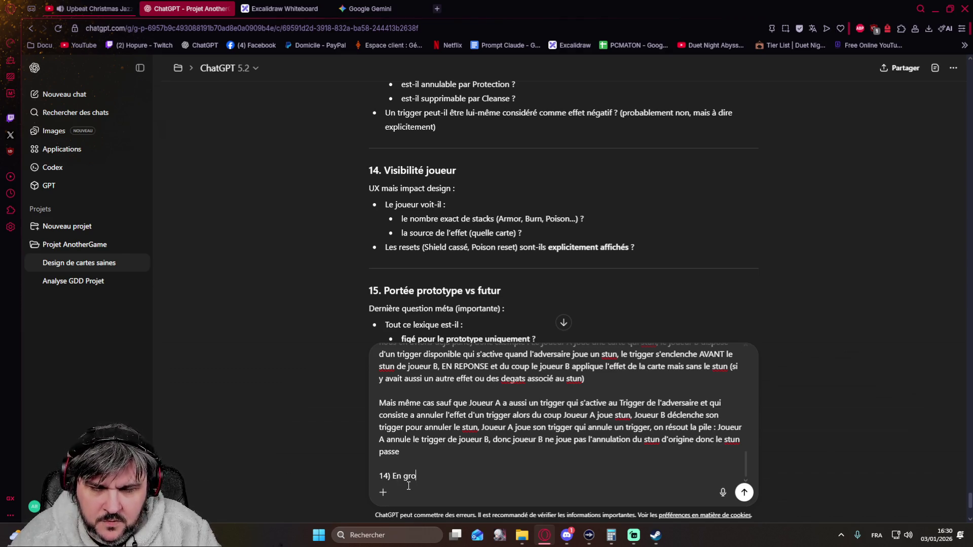
text(s le joueur doit voir)
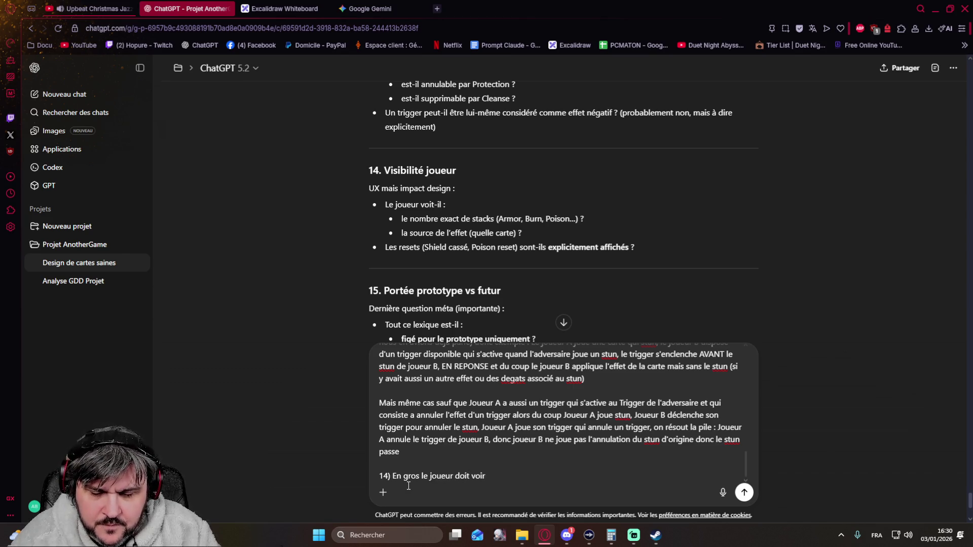
text( l'effet)
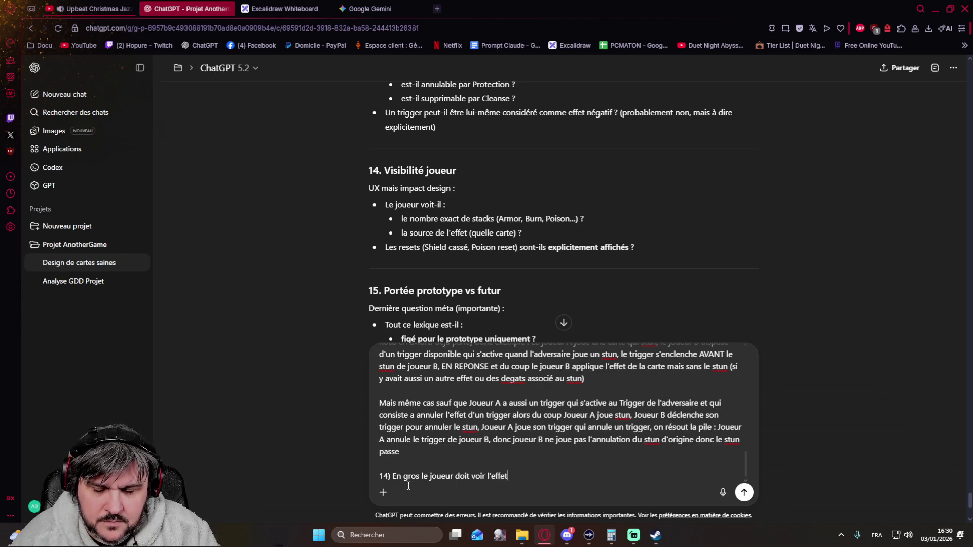
text( souis)
key(BackSpace)
key(BackSpace)
key(BackSpace)
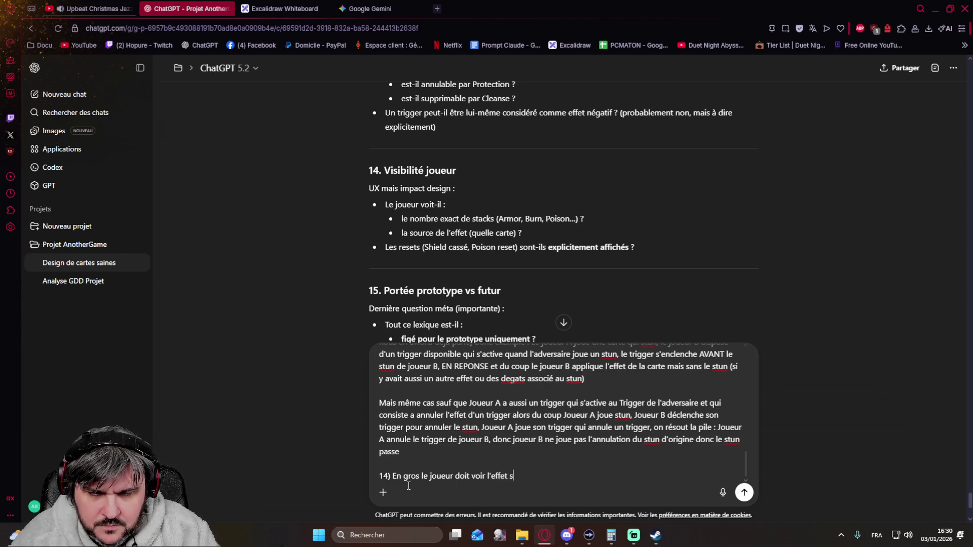
text(a barre de vie (une icone) )
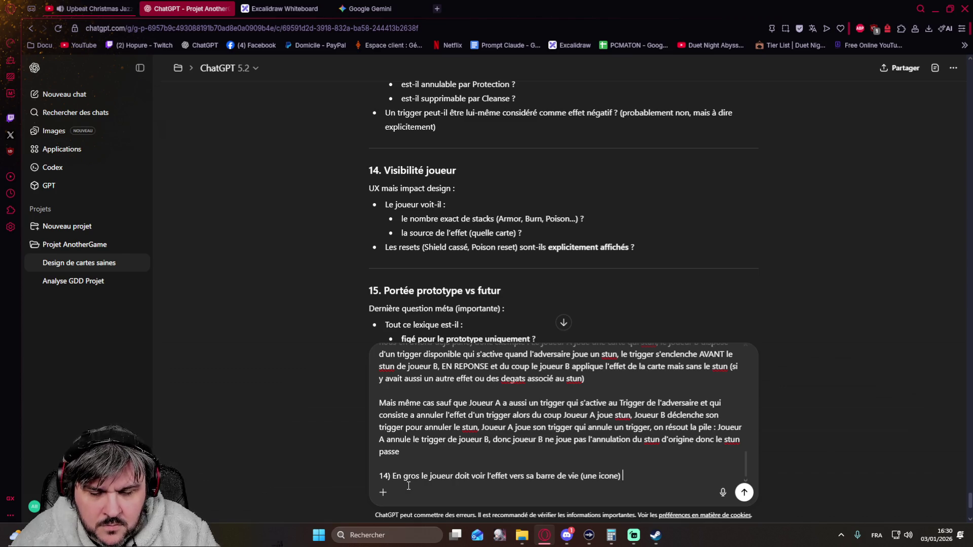
text(le nombre de stack )
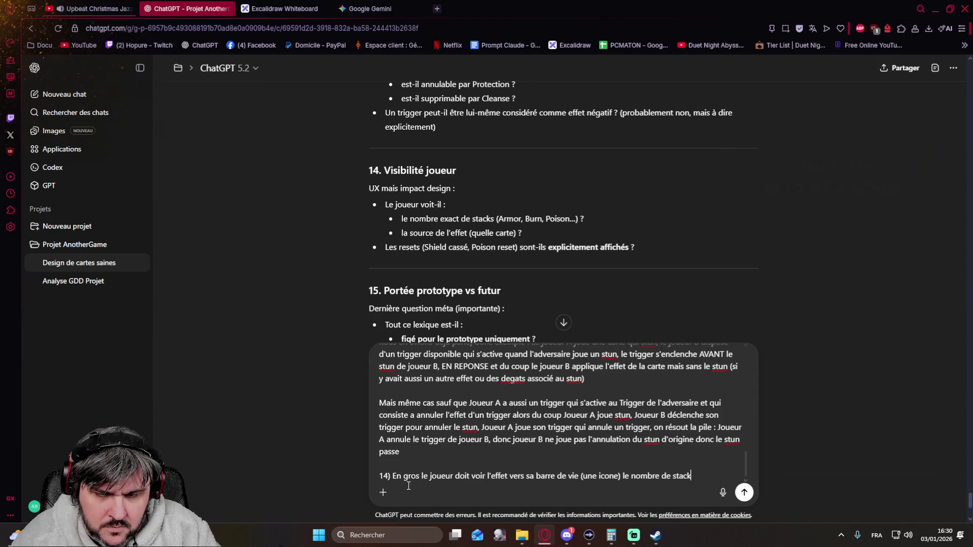
text(mais pas la so)
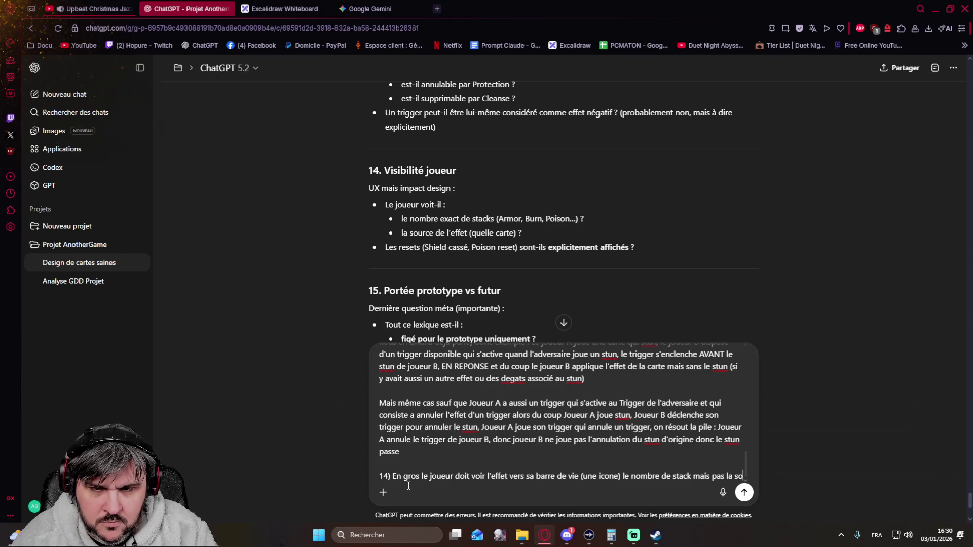
text(urce)
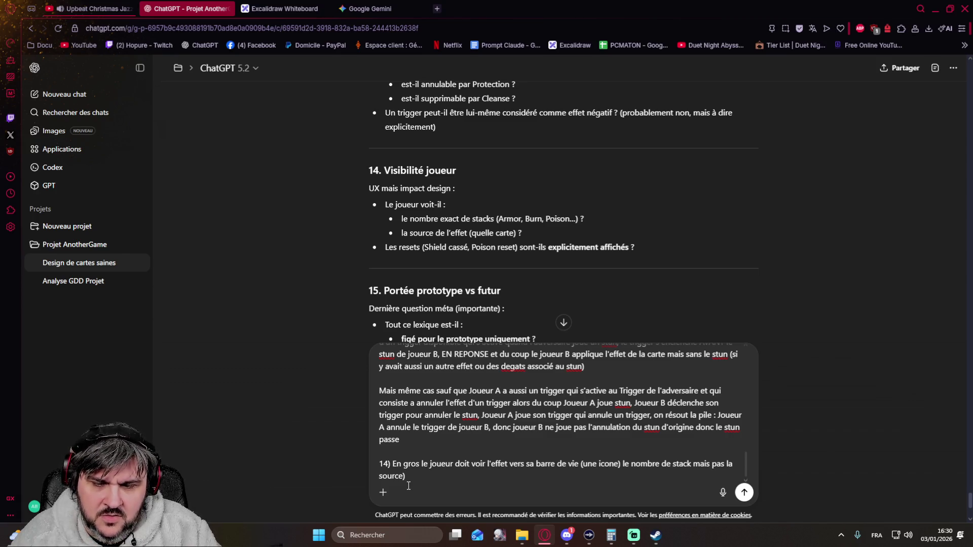
text(t)
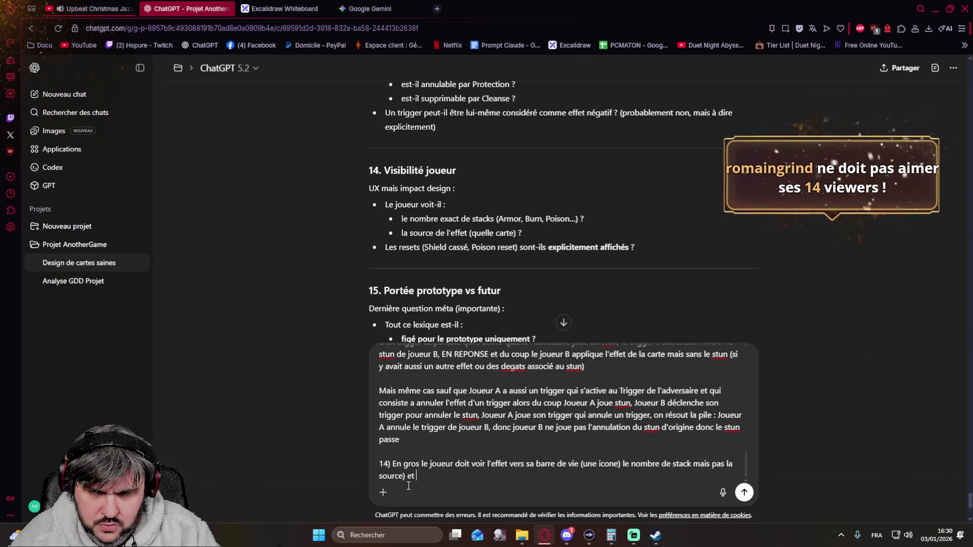
text(de manière asse)
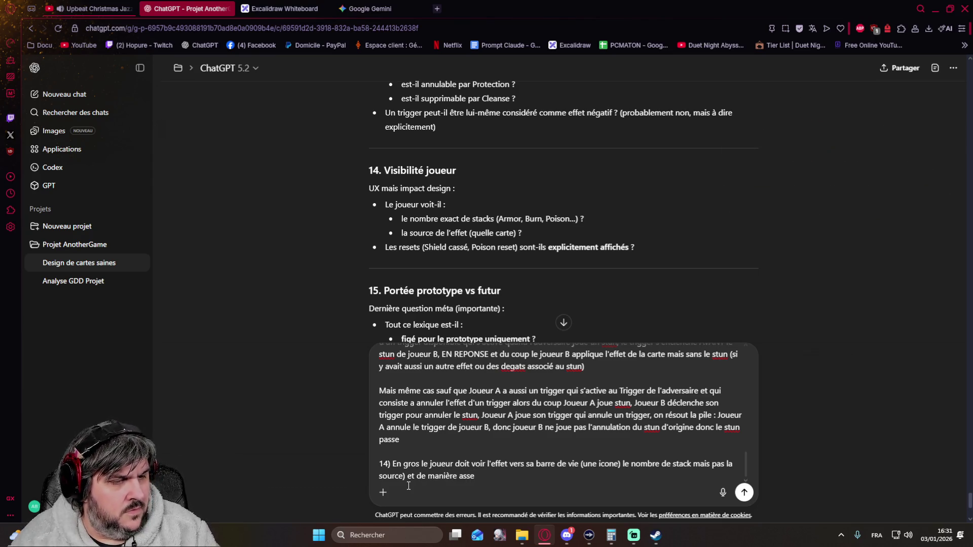
text(lassiq)
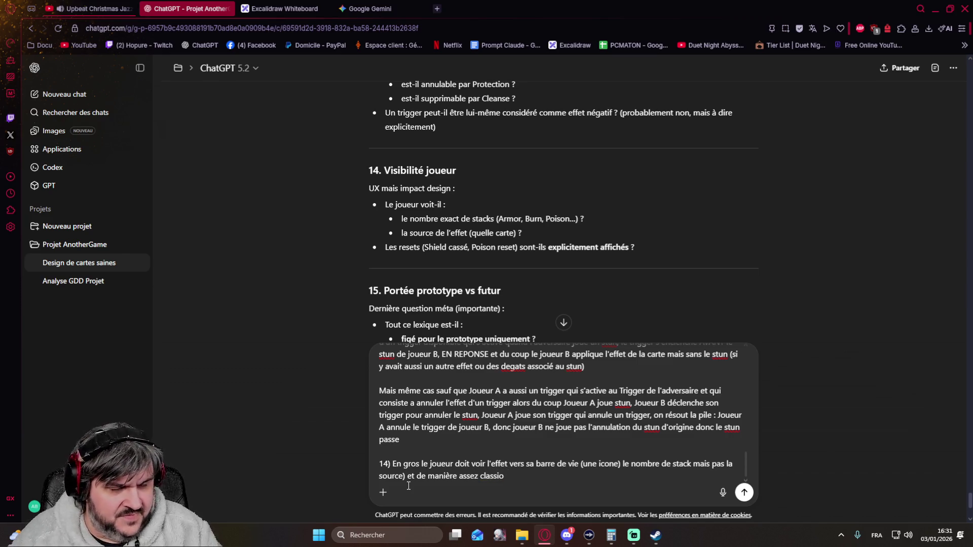
text(que)
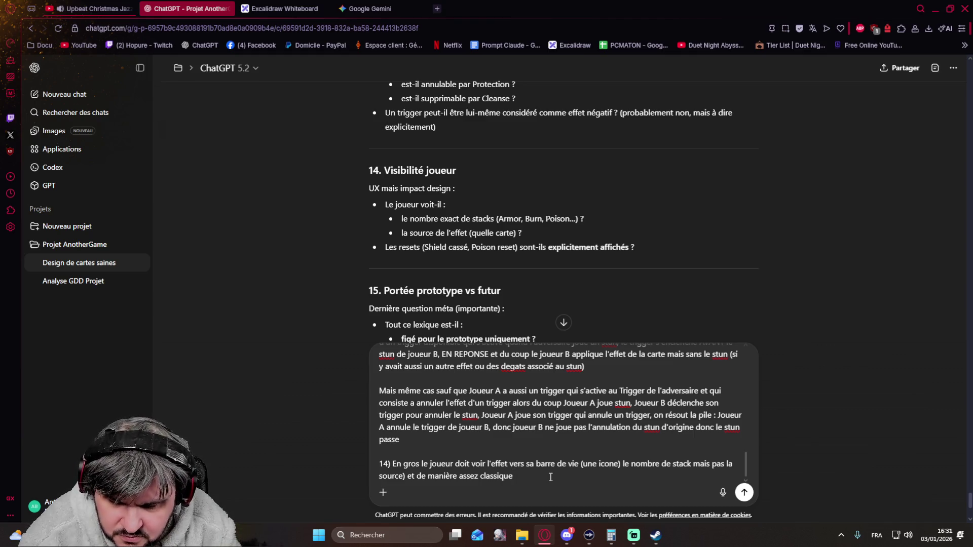
text(quand un efet n'e)
Step: Add that, classically, when an effect is no longer present its icon depops
key(BackSpace)
key(BackSpace)
key(BackSpace)
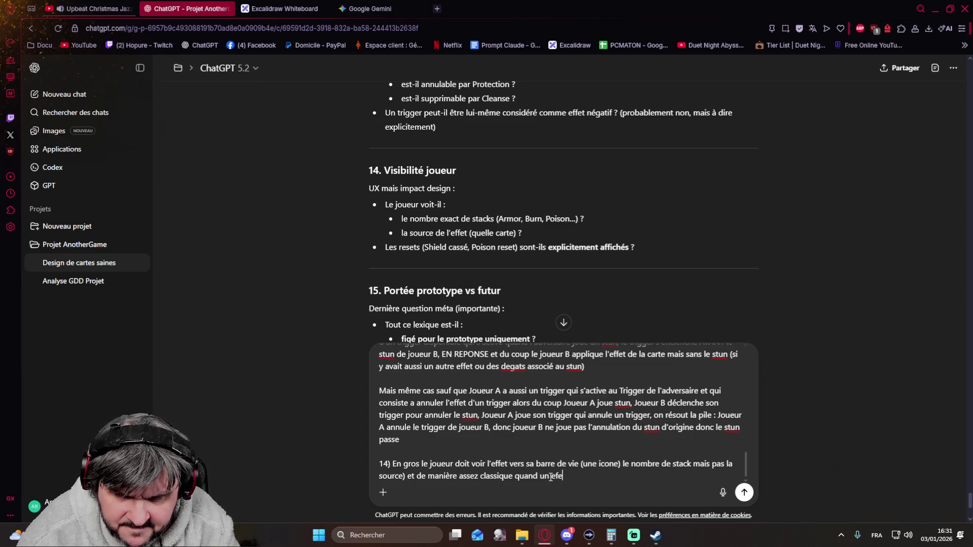
text(n'est)
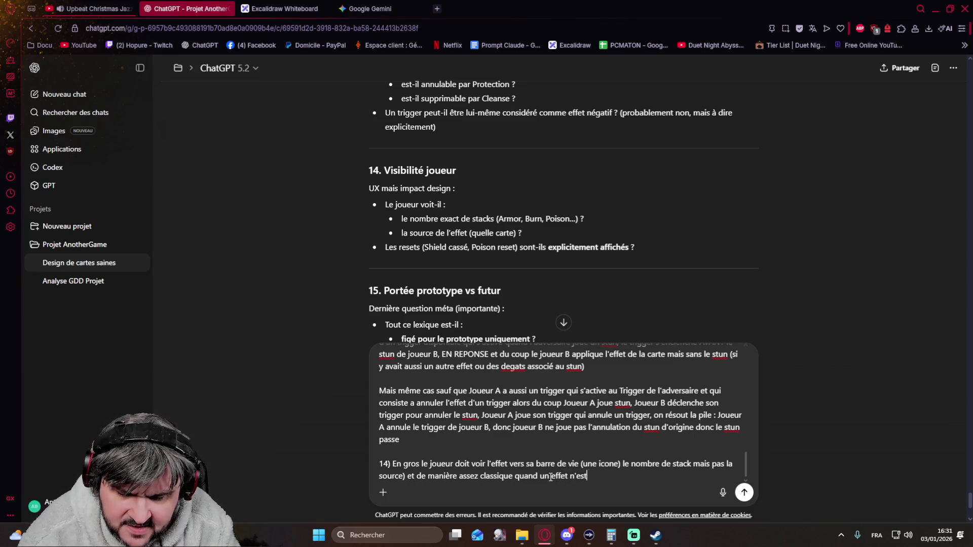
text( plus présent, l')
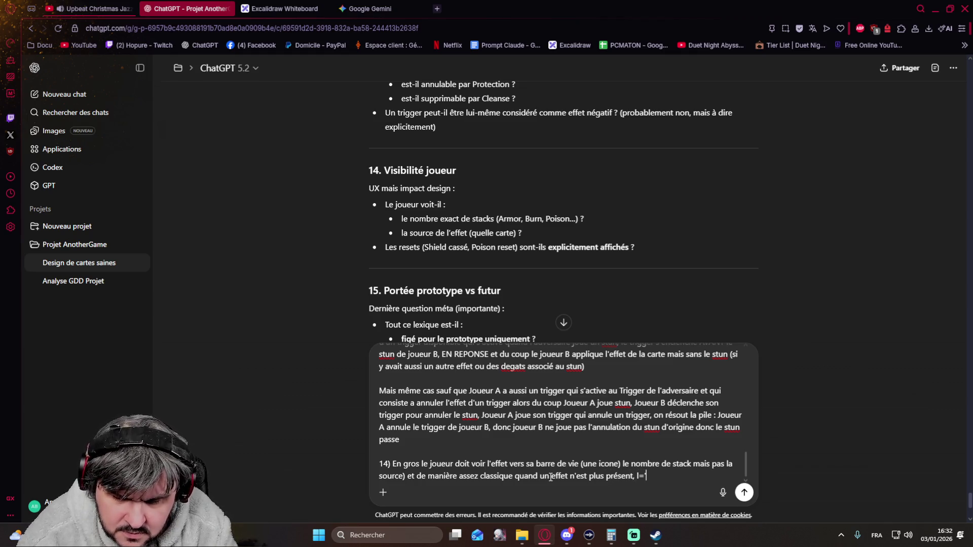
text(icone depop)
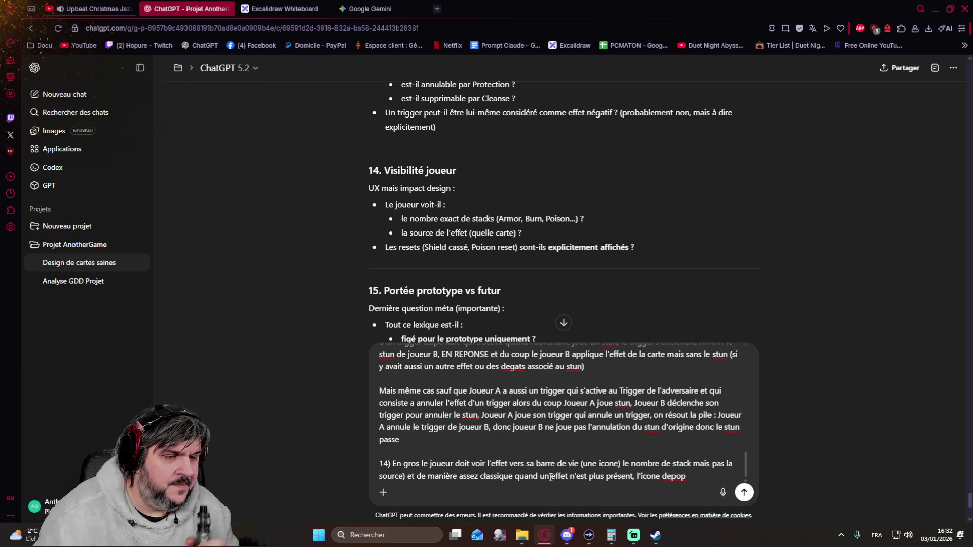